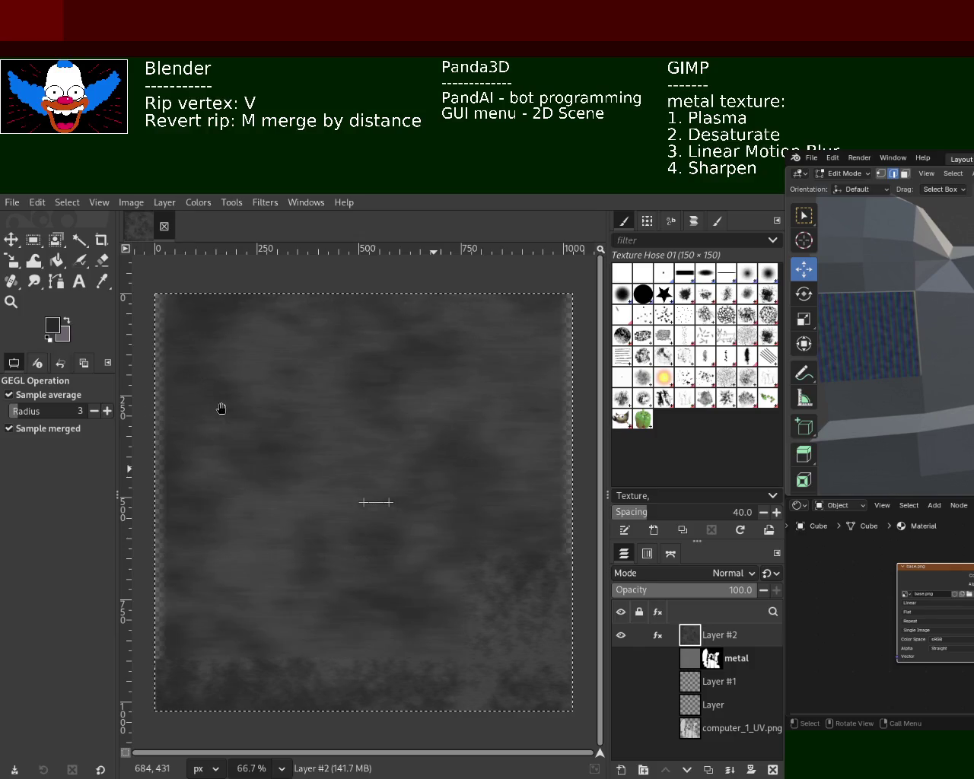
Discard the Linear Motion Blur preview and cycle through the layers, ending on the metal layer.
left_click(386, 434)
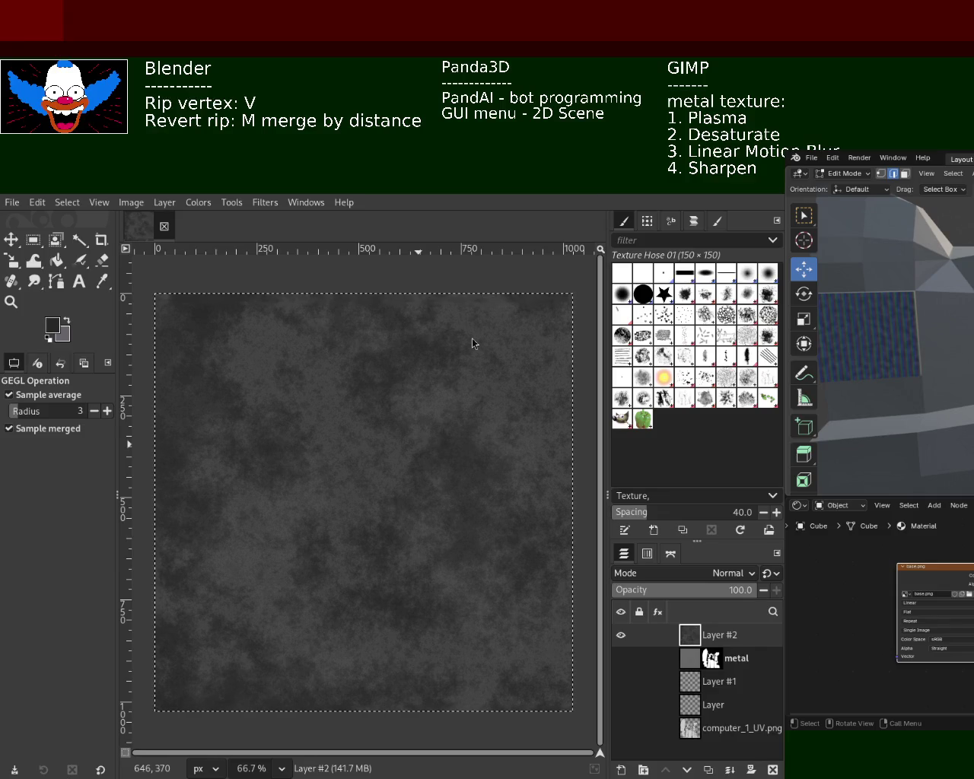
left_click(693, 661)
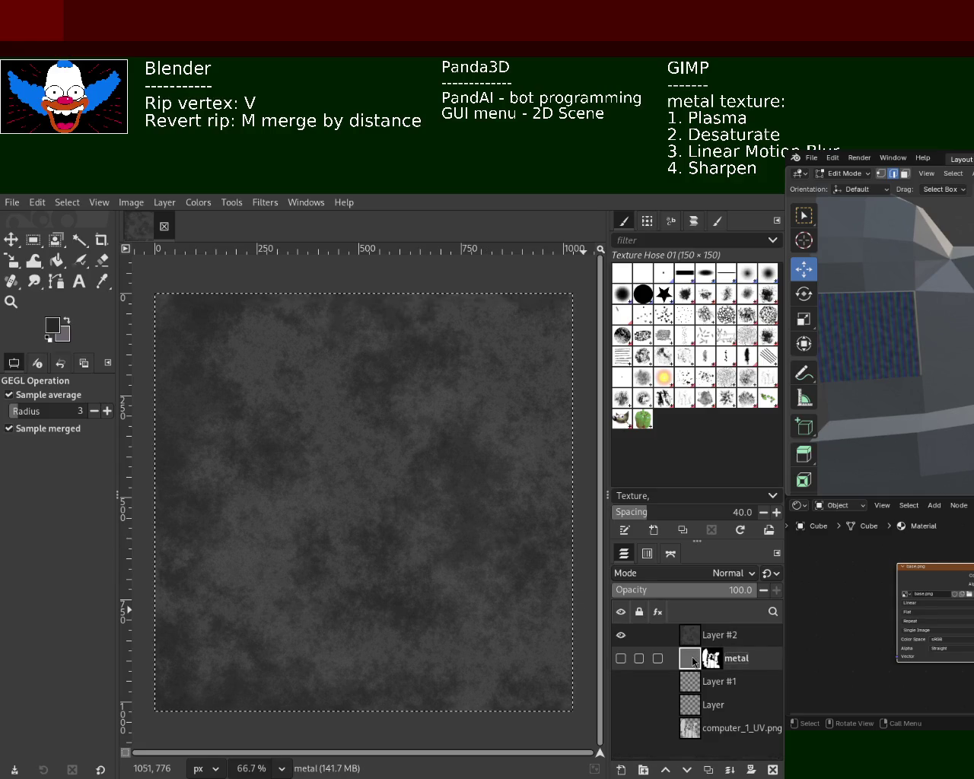
left_click(699, 639)
left_click(693, 660)
left_click(696, 639)
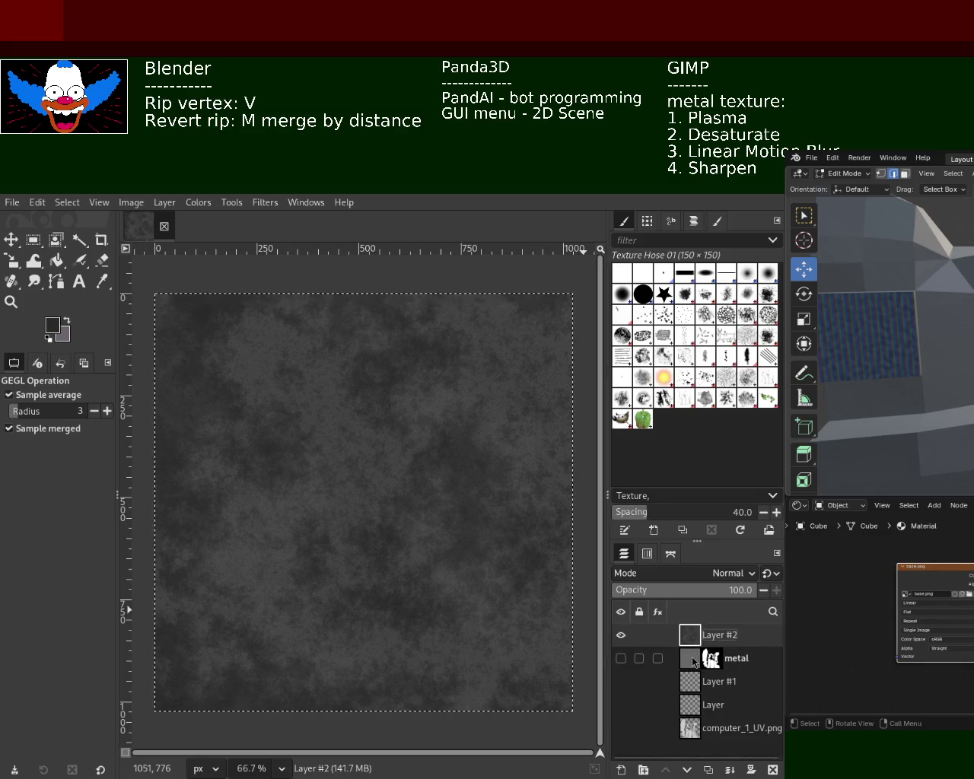
left_click(693, 661)
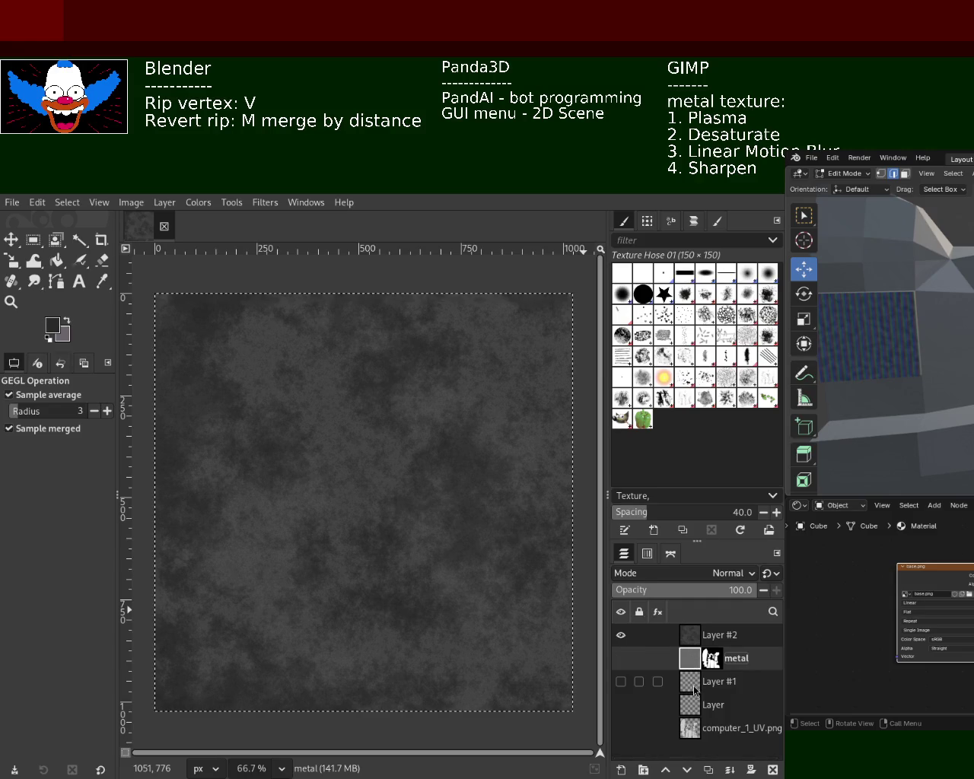
left_click(694, 689)
left_click(694, 661)
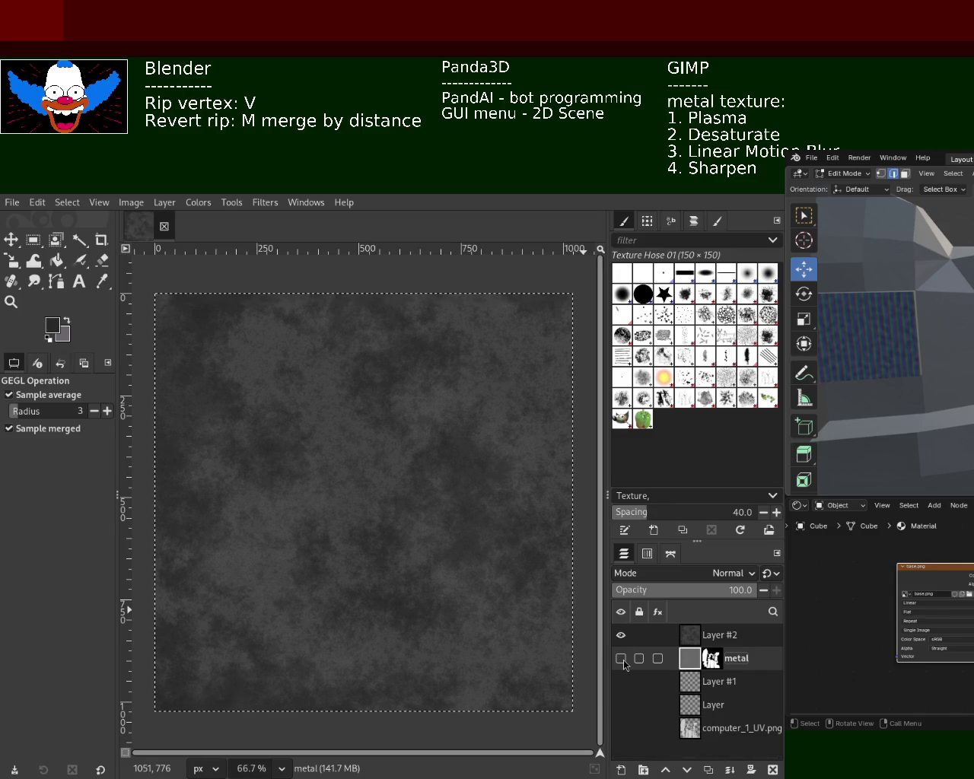
mouse_move(647, 636)
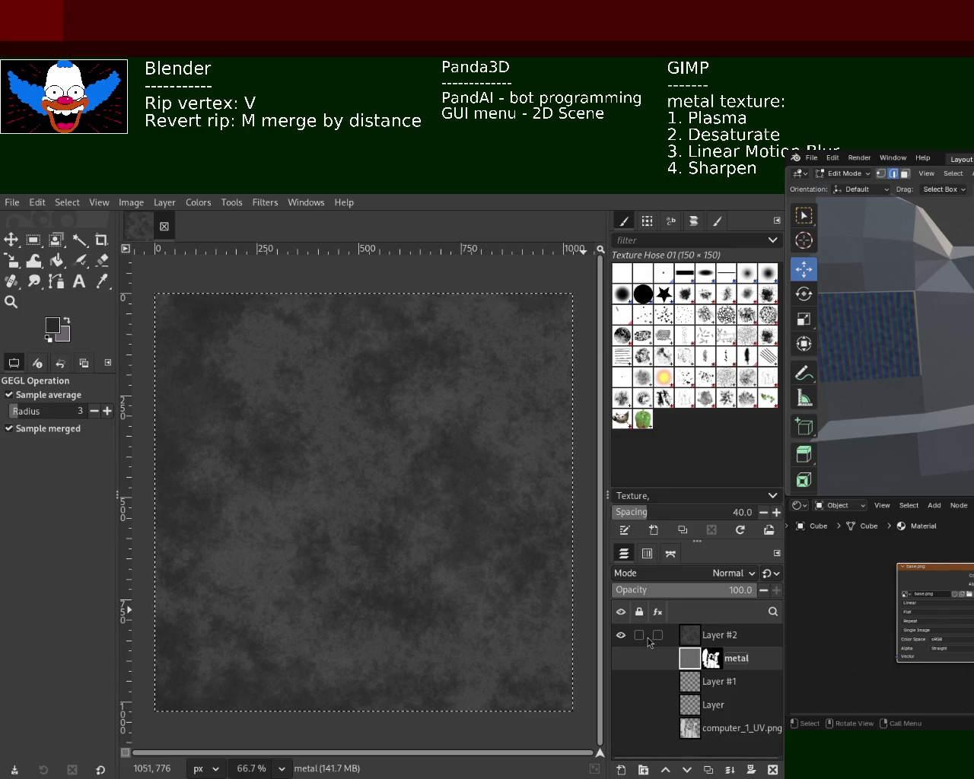
Delete the cloud-textured Layer #2 while keeping the metal layer.
left_click(772, 769)
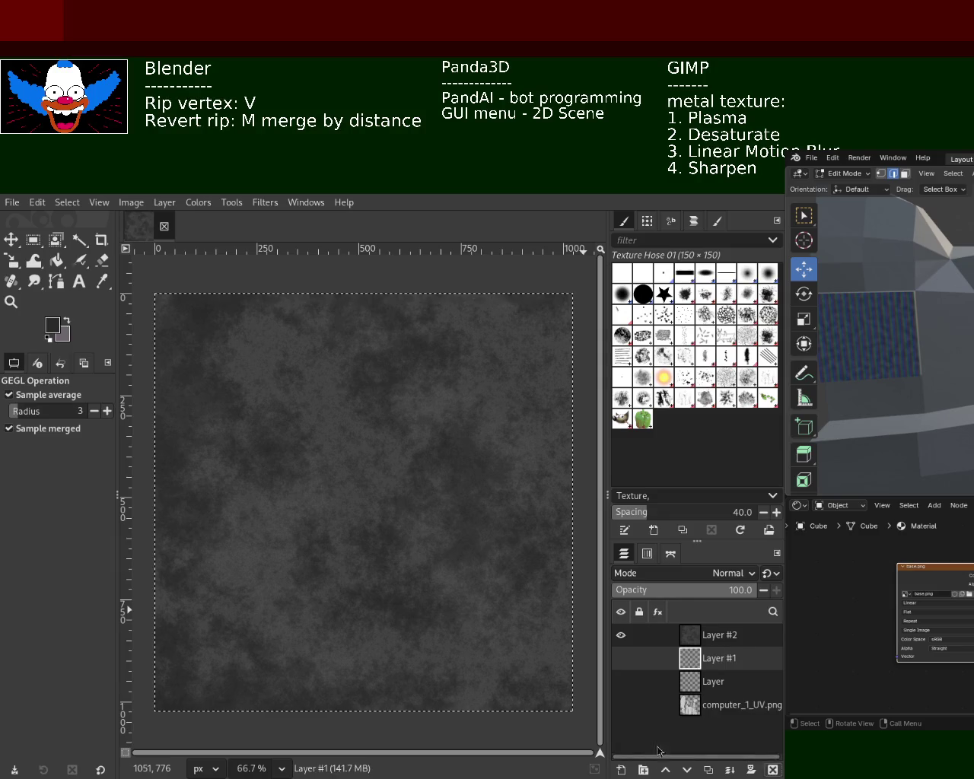
key("ctrl+z")
key("ctrl+z")
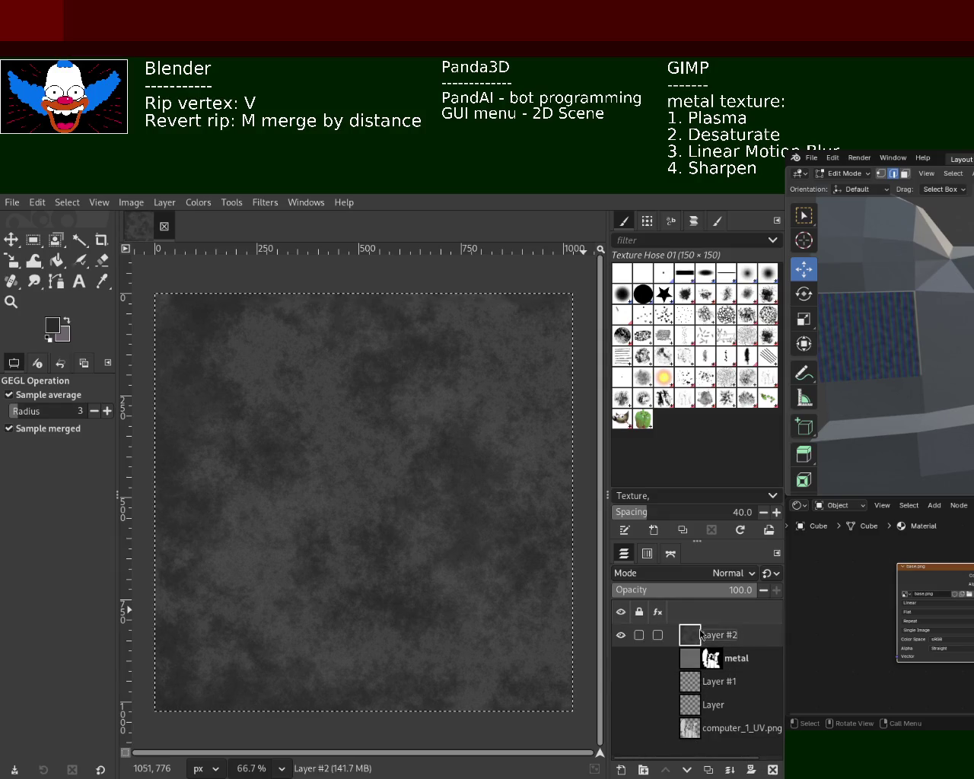
left_click(772, 769)
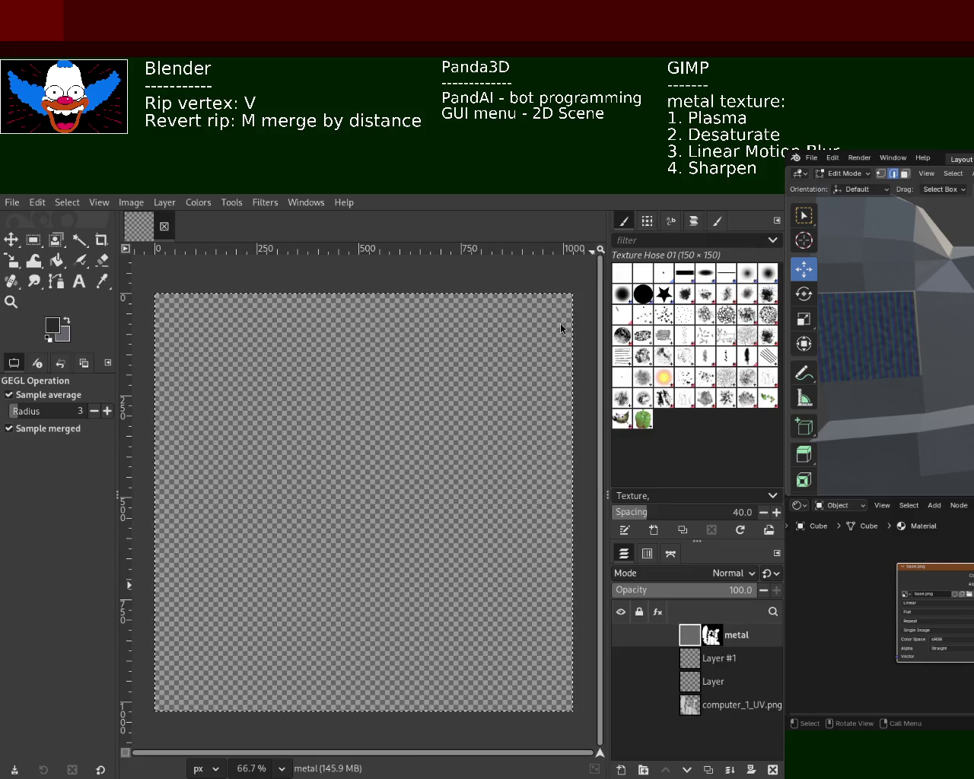
Add a new transparent layer above the metal layer and bucket-fill it dark grey.
key("ctrl+shift+n")
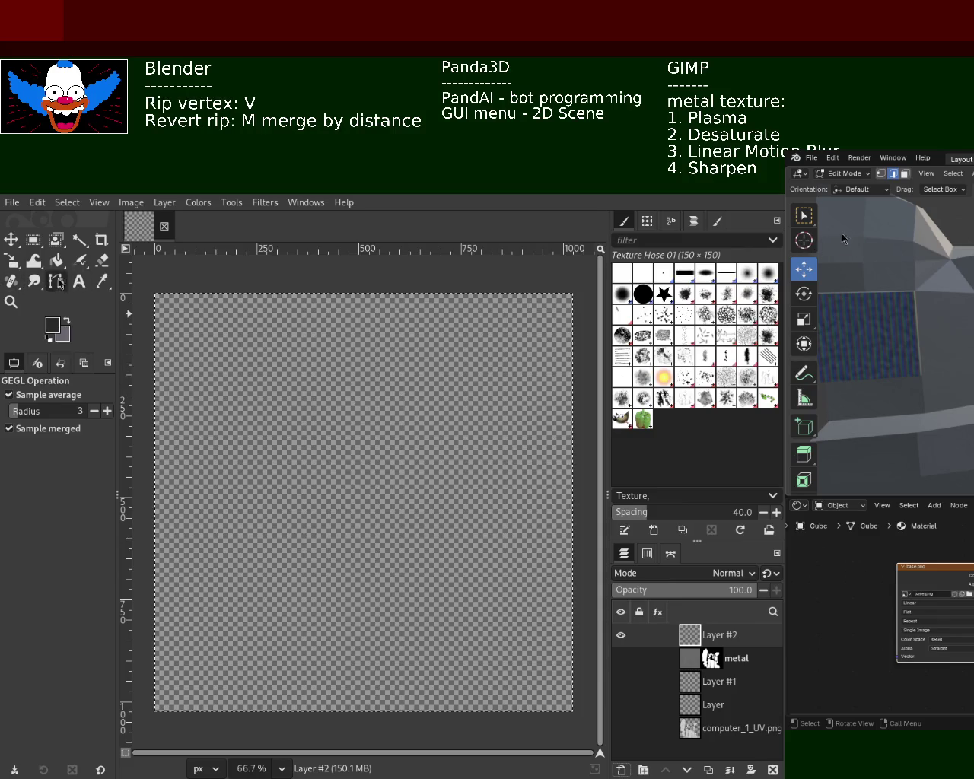
left_click(56, 261)
left_click(343, 373)
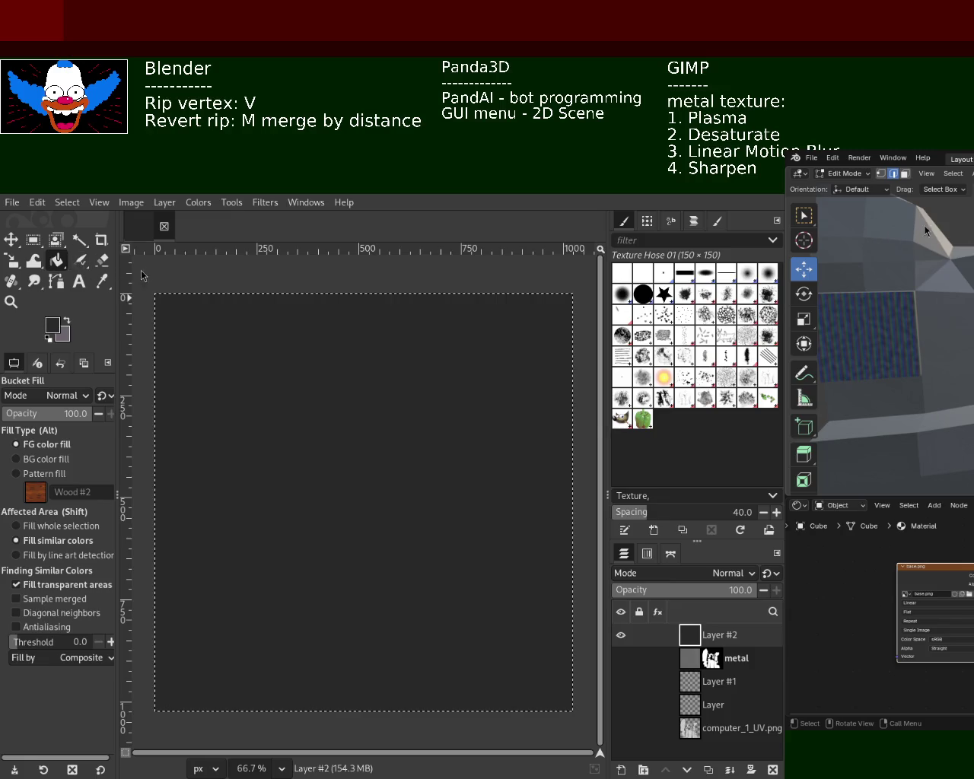
Paint light grey scratchy strokes over the dark layer with the Texture Hose 01 paintbrush.
left_click(79, 261)
left_click(407, 395)
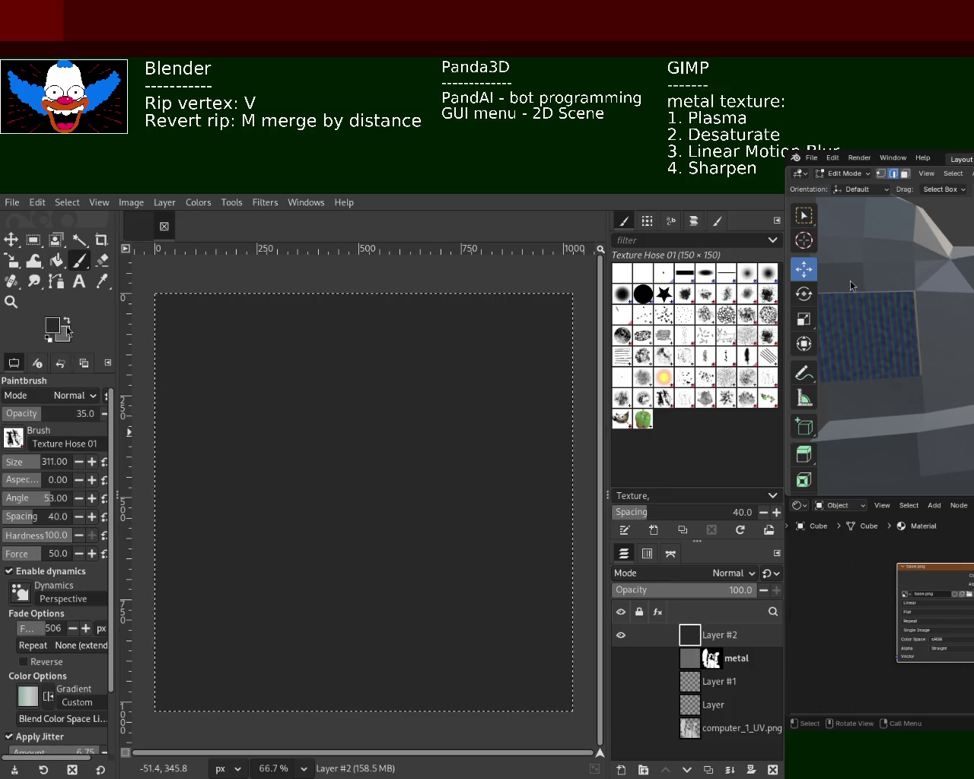
mouse_move(368, 497)
left_mouse_down()
mouse_move(334, 548)
mouse_move(380, 548)
mouse_move(403, 522)
mouse_move(340, 483)
mouse_move(442, 561)
left_mouse_up()
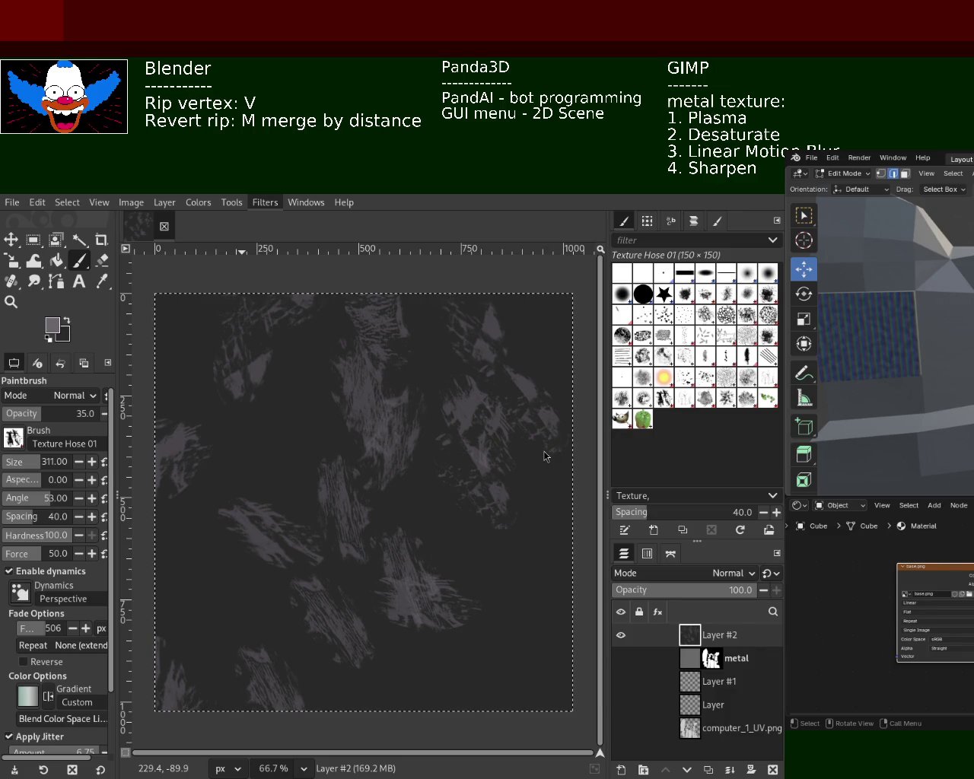
key("shift+ctrl+f")
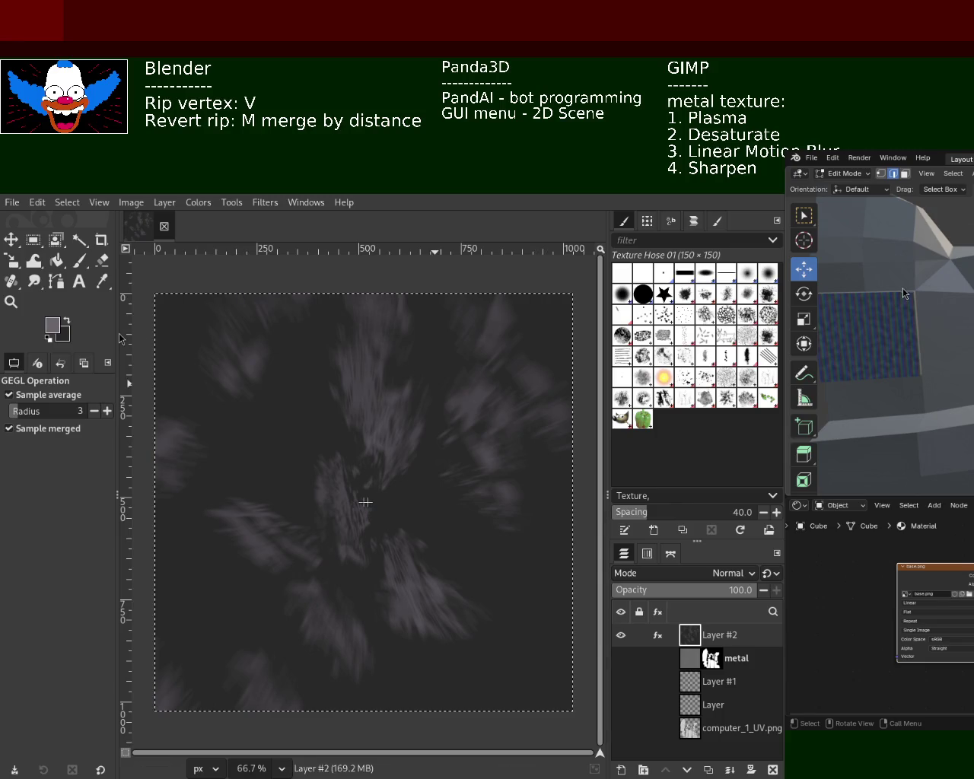
Discard the Zoom Motion Blur and undo the filter that emptied Layer #2, then reapply a softening filter.
key("Escape")
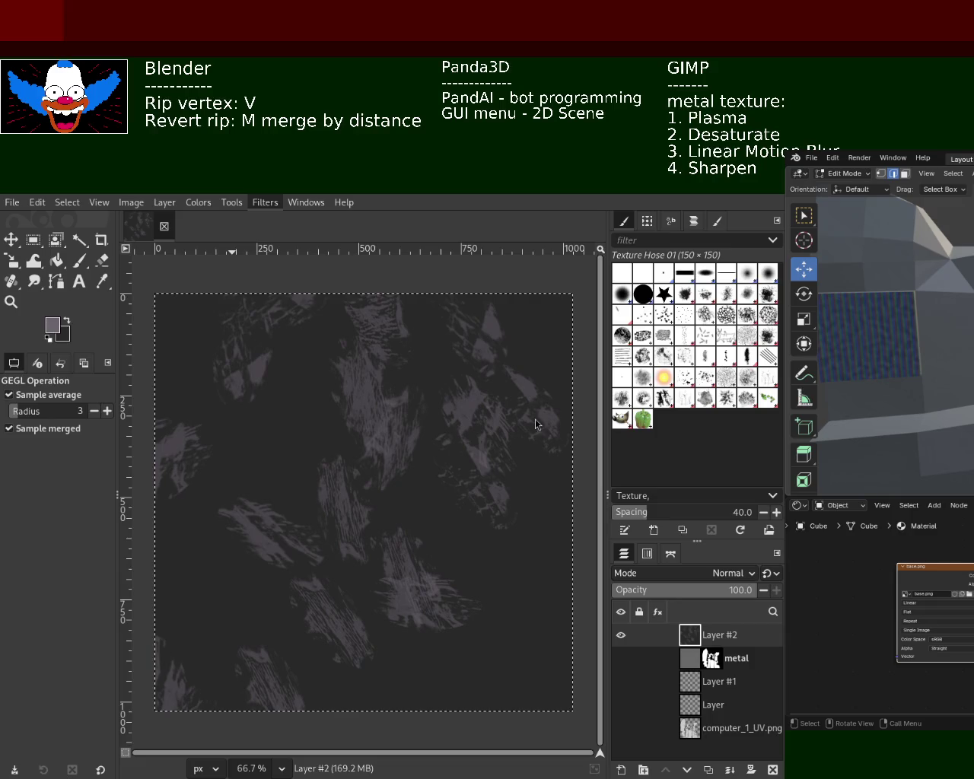
key("ctrl+f")
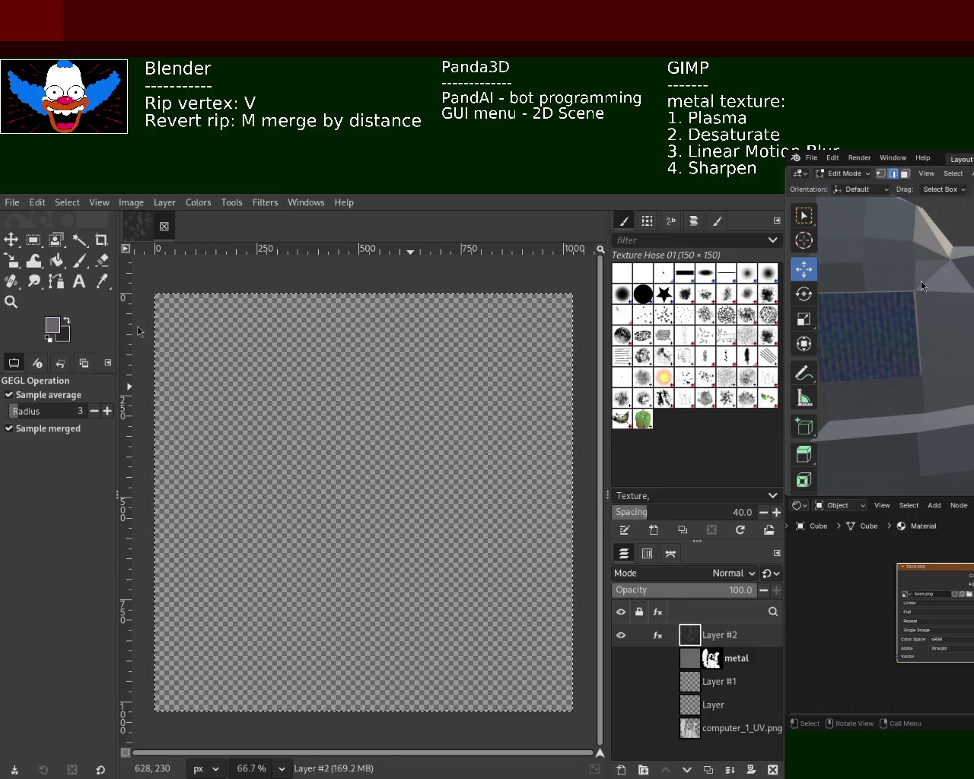
key("ctrl+z")
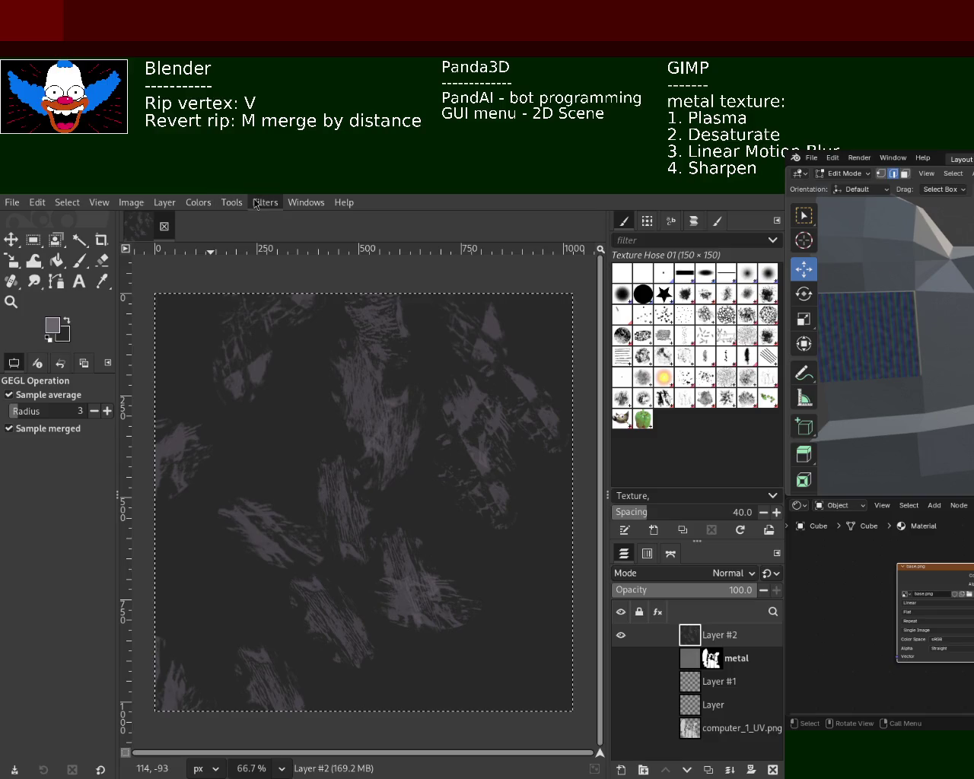
key("ctrl+f")
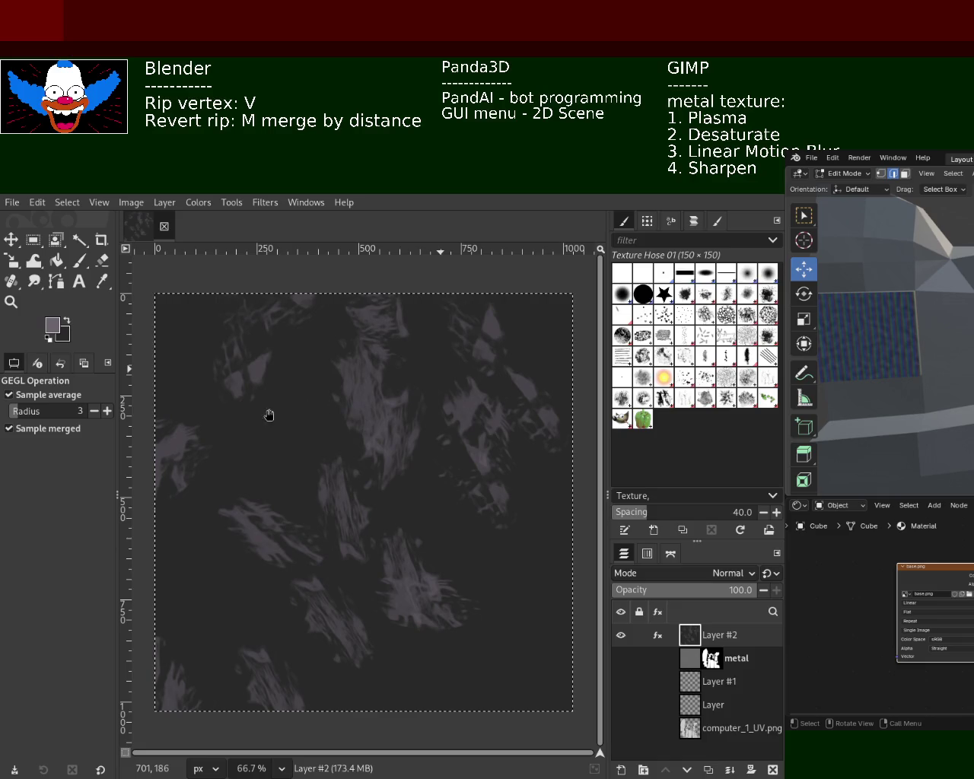
Undo the soft blur on Layer #2.
key("ctrl+z")
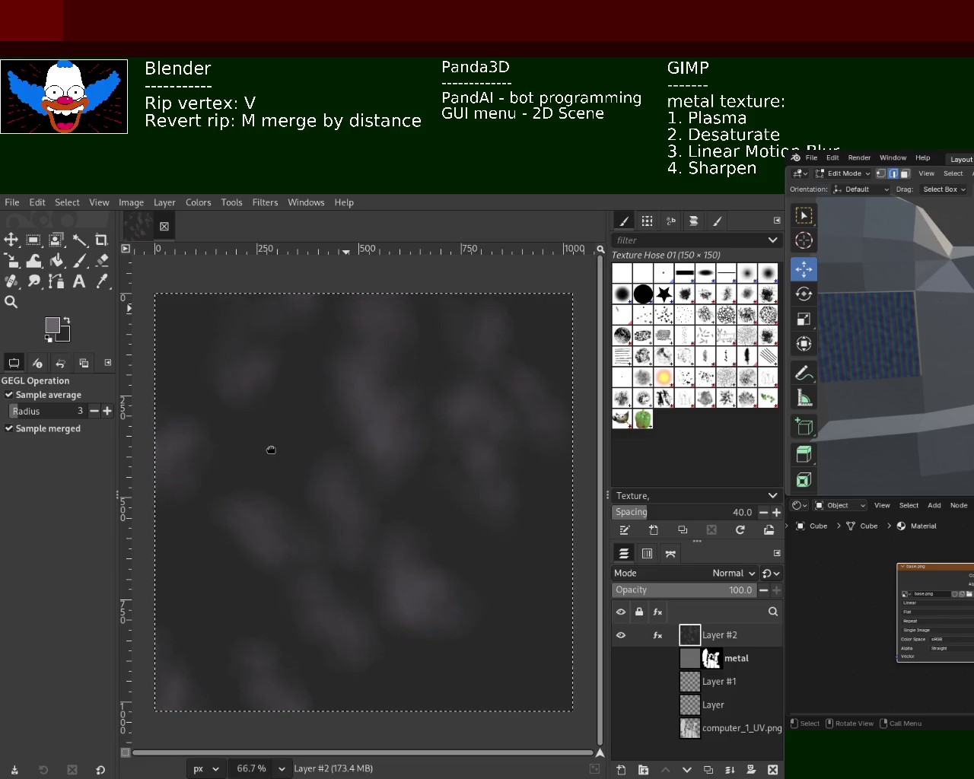
Lower the blur strength so Layer #2's streaks turn sharp again.
left_click_drag(247, 452, 204, 455)
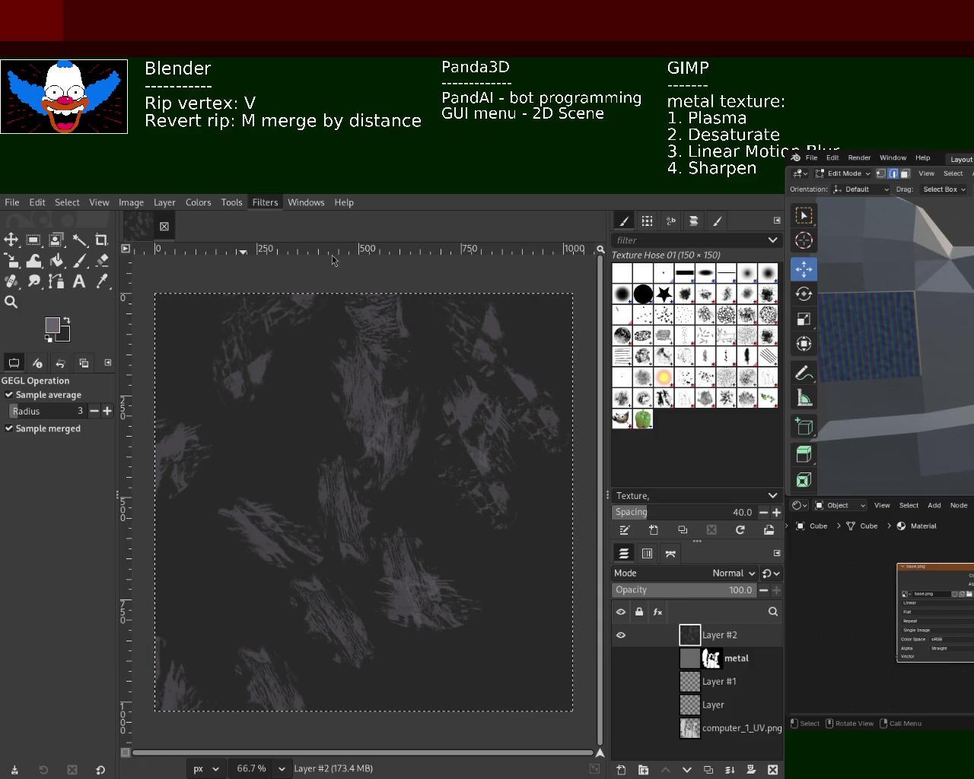
key("ctrl+shift+f")
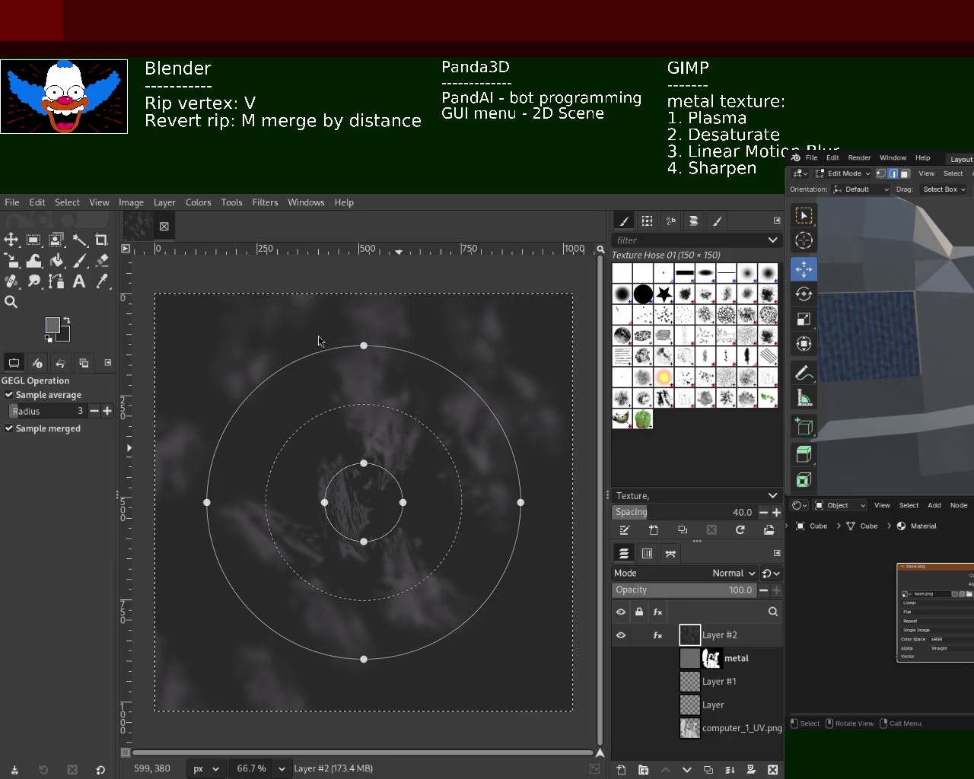
key("Return")
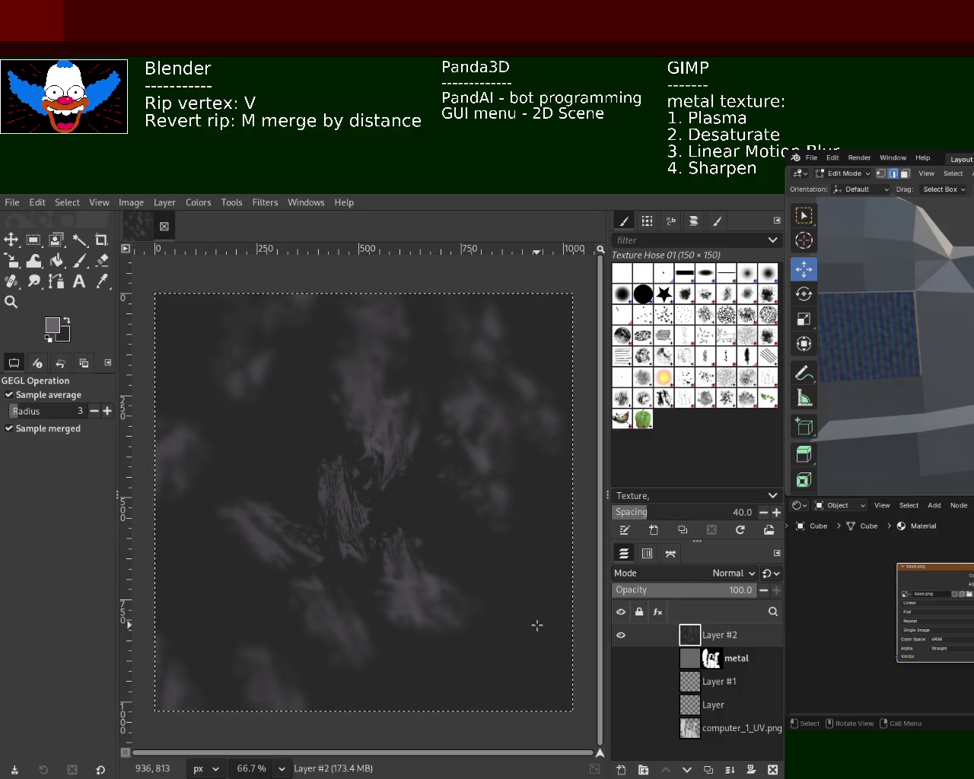
key("ctrl+z")
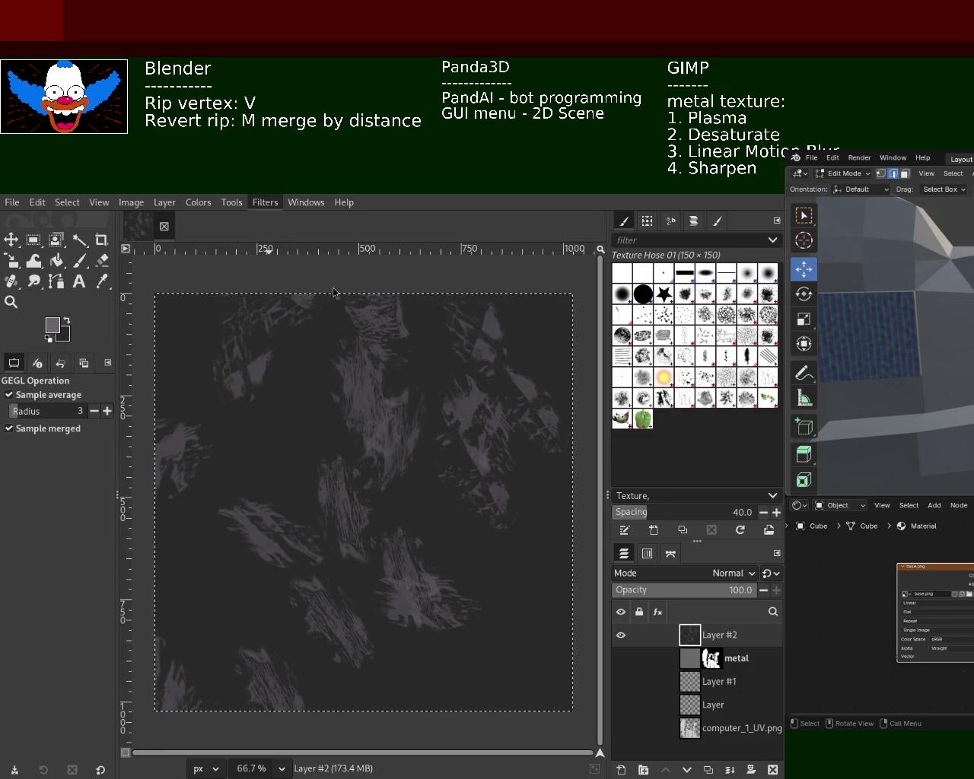
key("ctrl+shift+f")
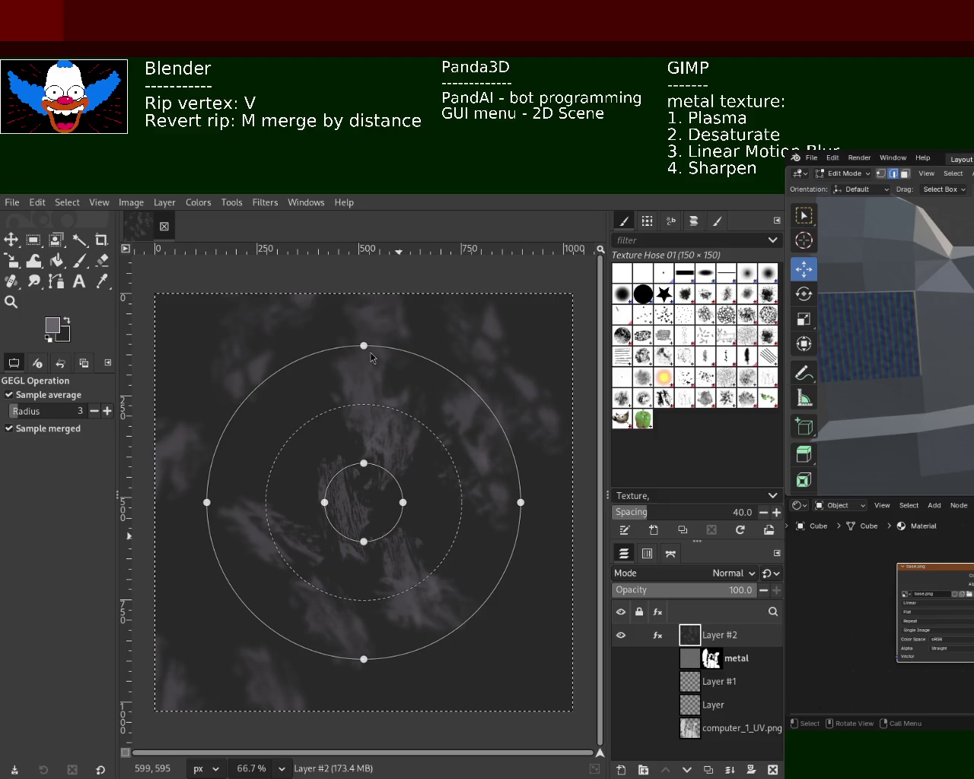
key("Return")
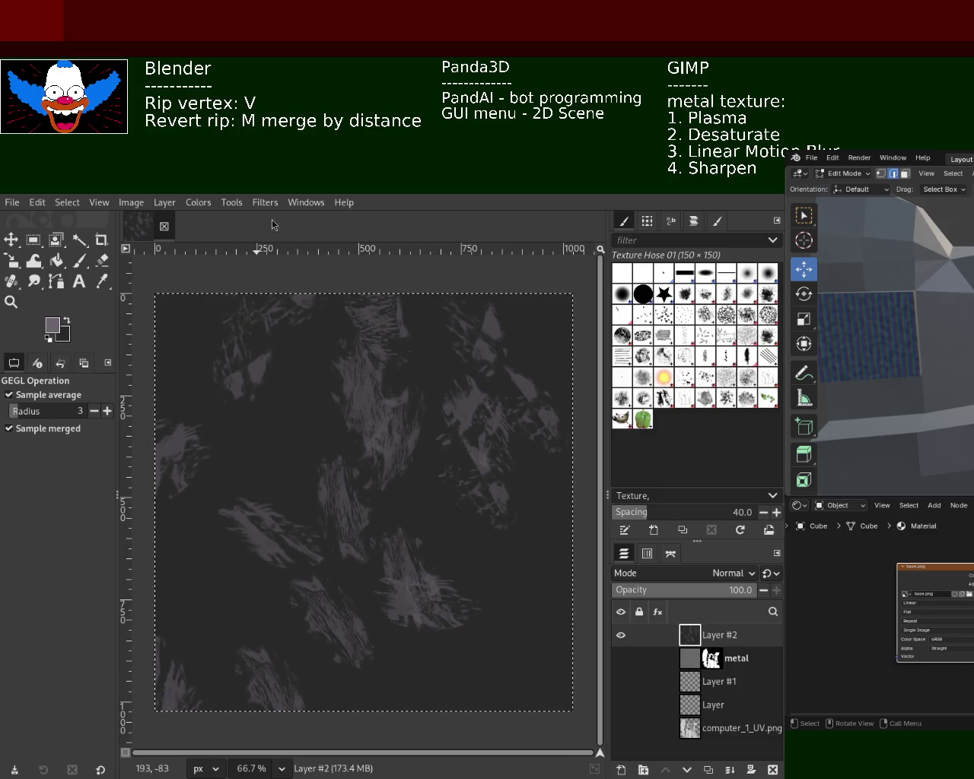
Preview a longer horizontal linear motion blur on Layer #2, then discard it.
key("ctrl+f")
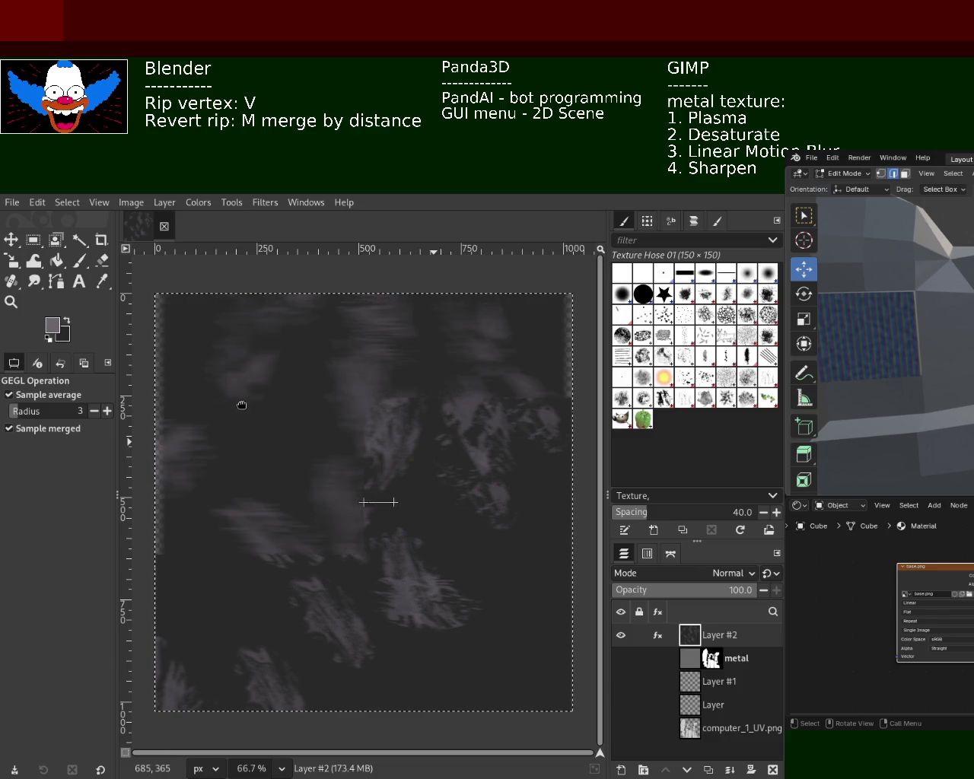
left_click_drag(241, 405, 274, 404)
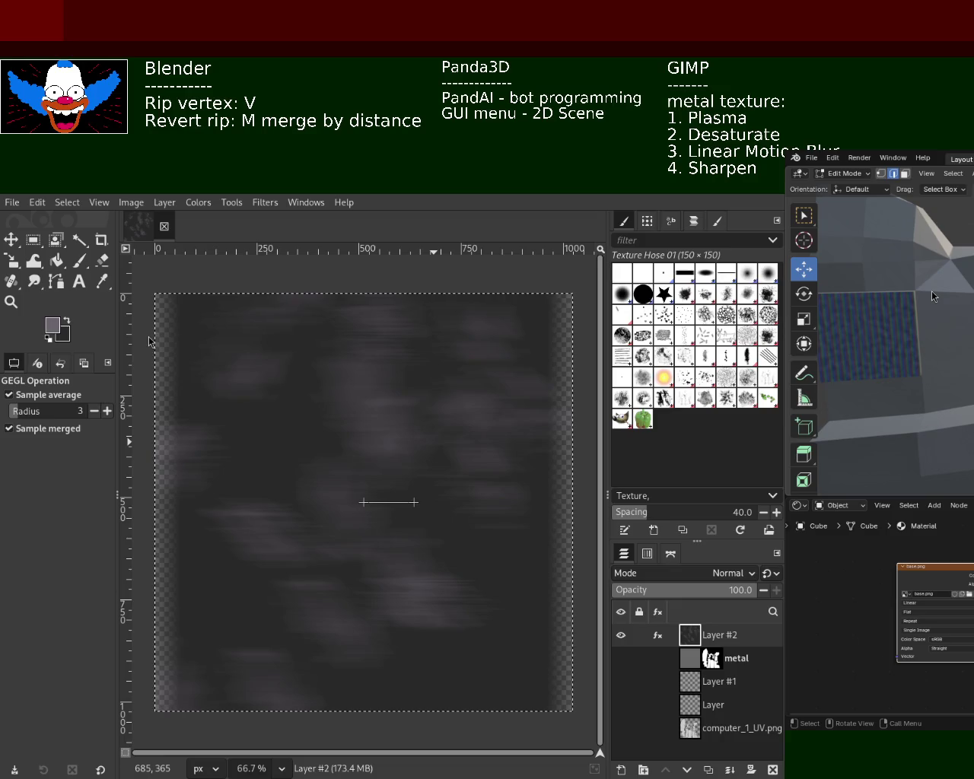
key("Escape")
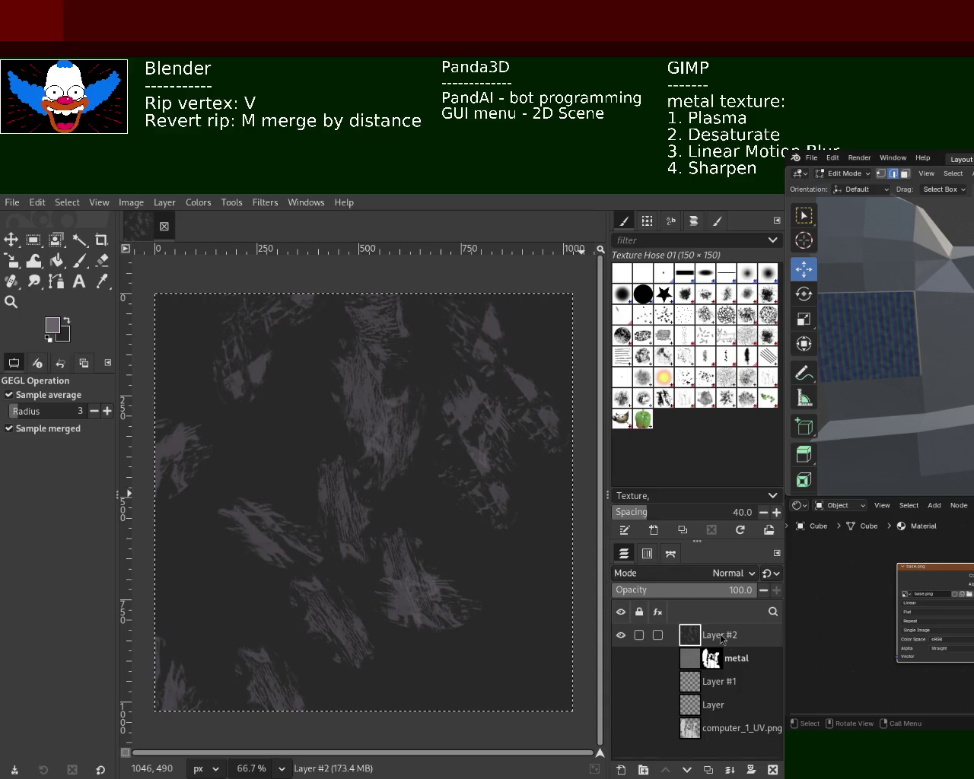
Fill Layer #2 solid black using default colours, then add a new transparent layer above it.
left_click(773, 770)
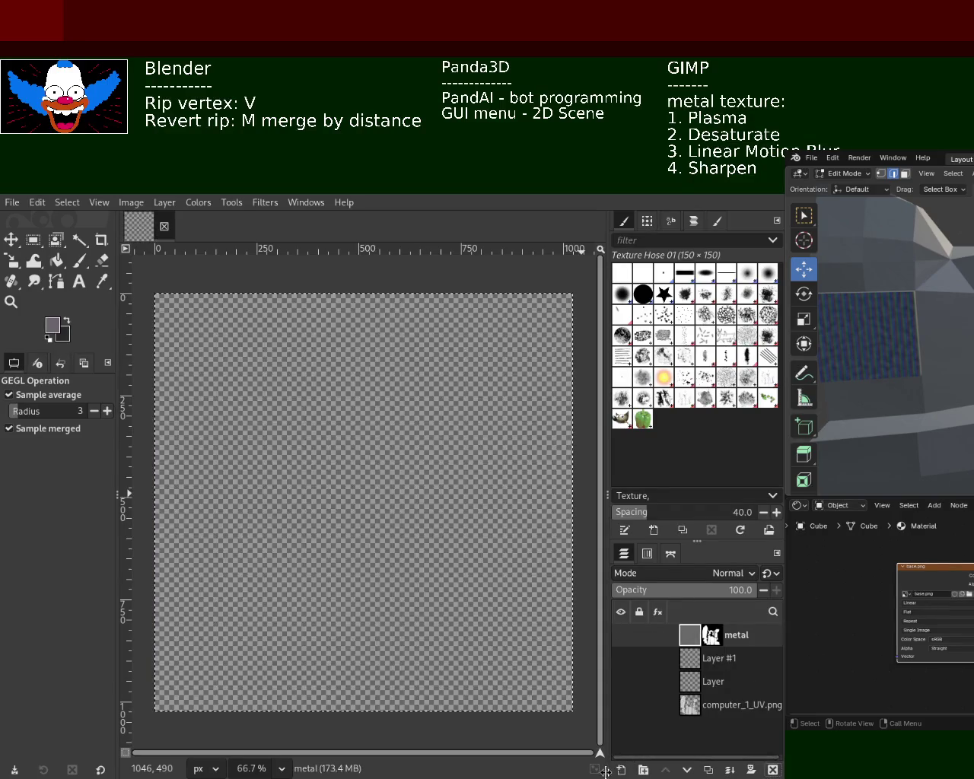
key("ctrl+z")
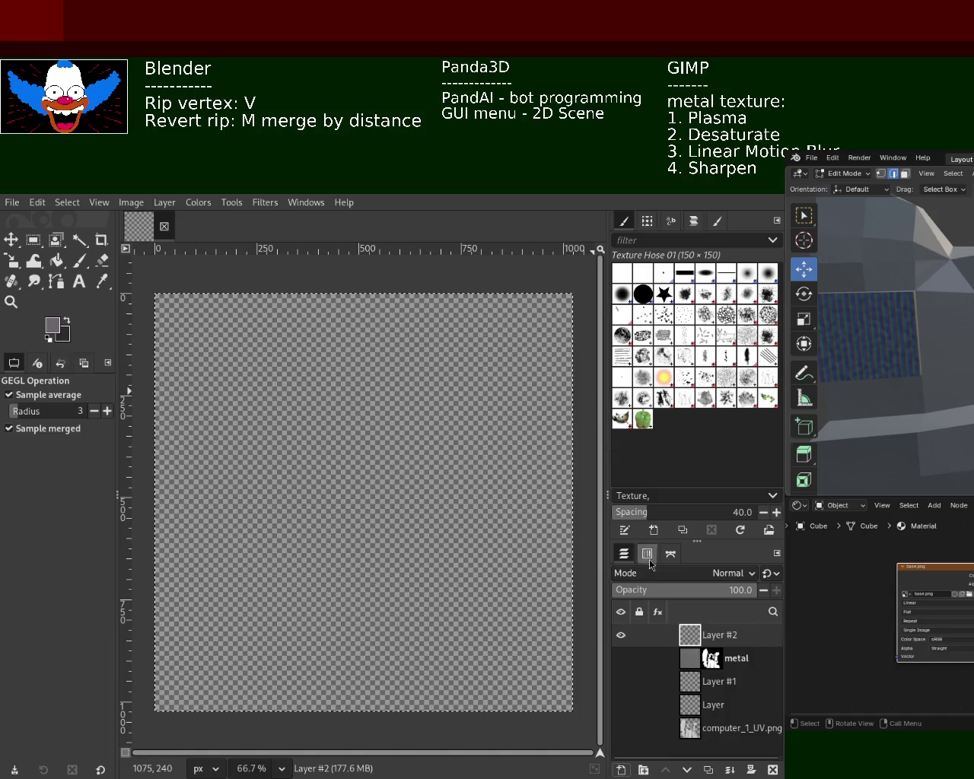
left_click(56, 265)
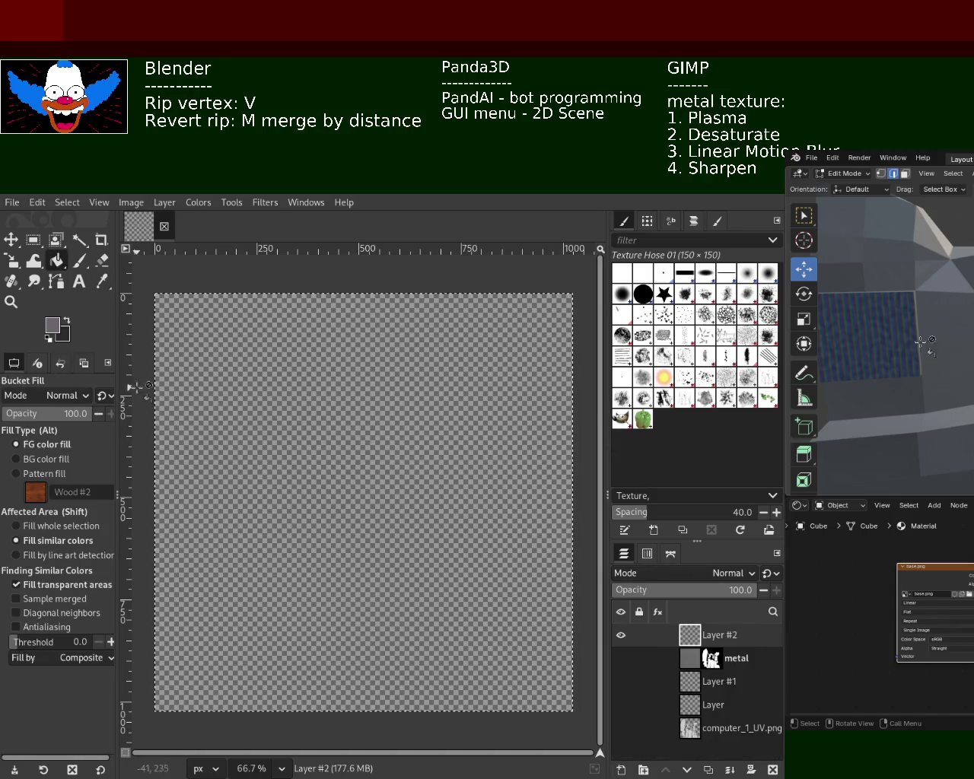
left_click(239, 542, "ctrl")
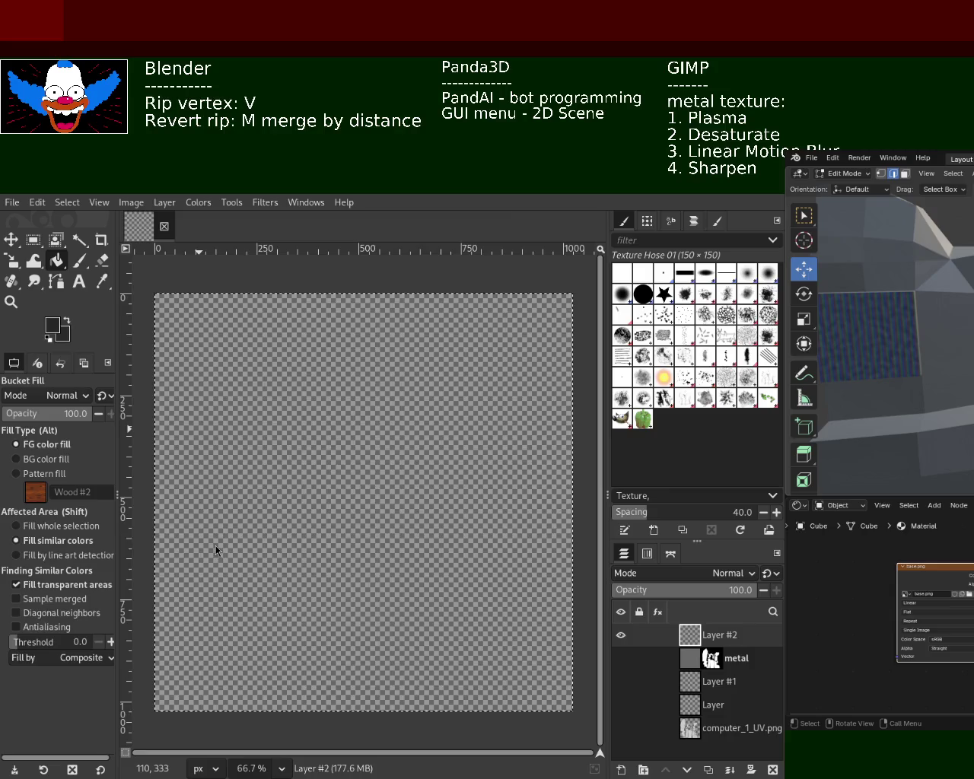
key("d")
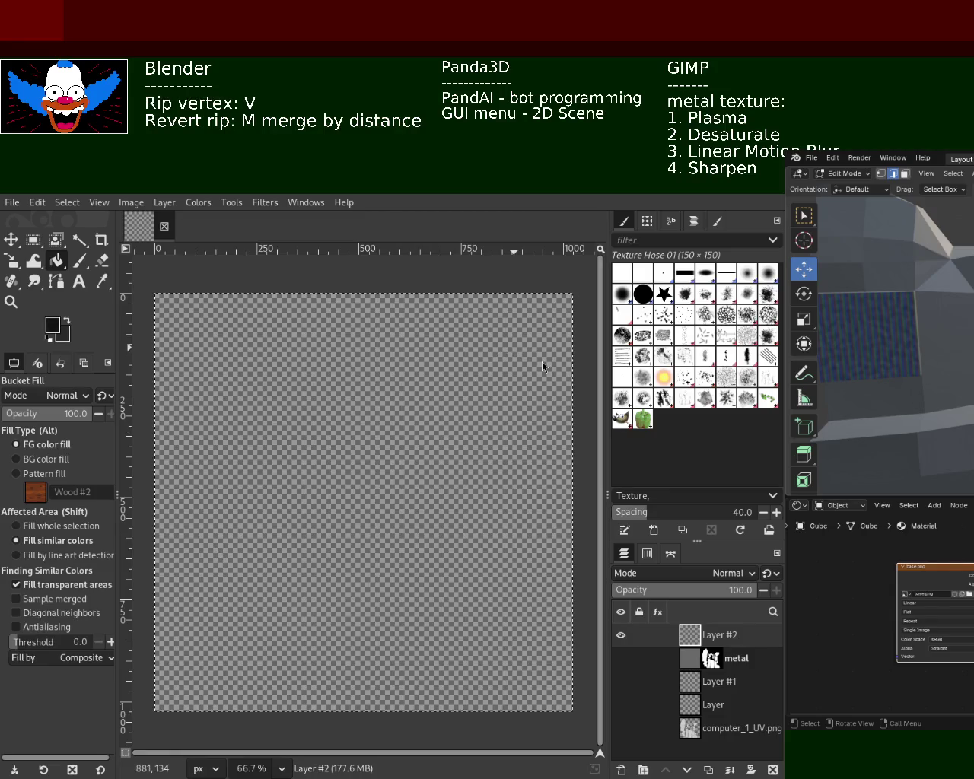
left_click(439, 423)
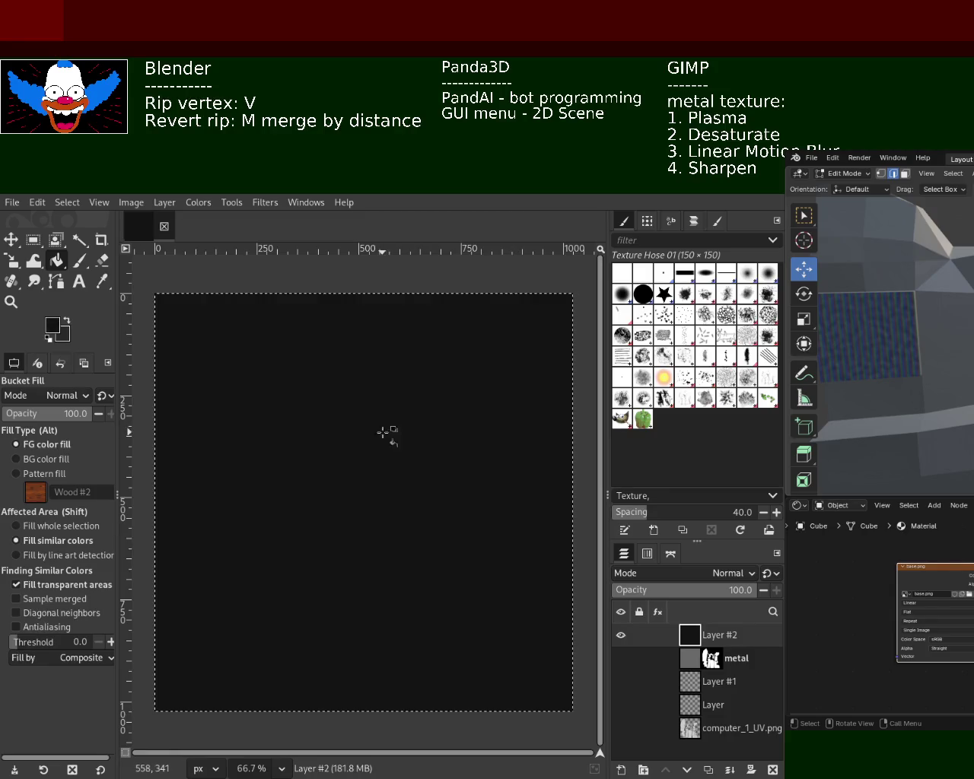
left_click(619, 770, "shift")
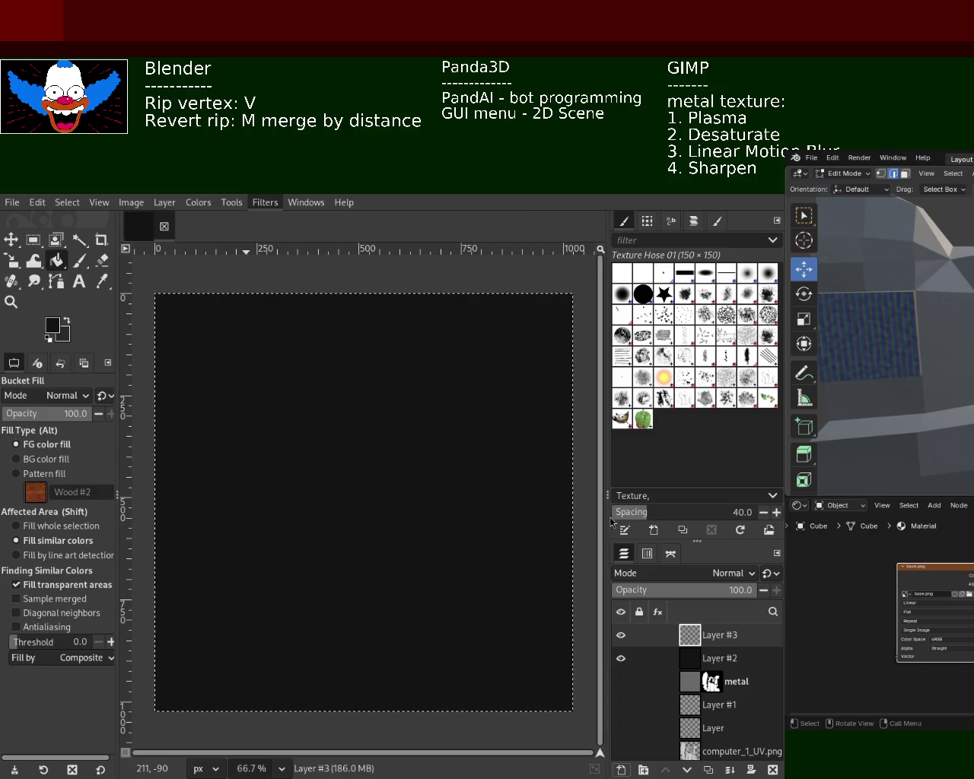
Render plasma clouds onto the new Layer #3.
key("ctrl+f")
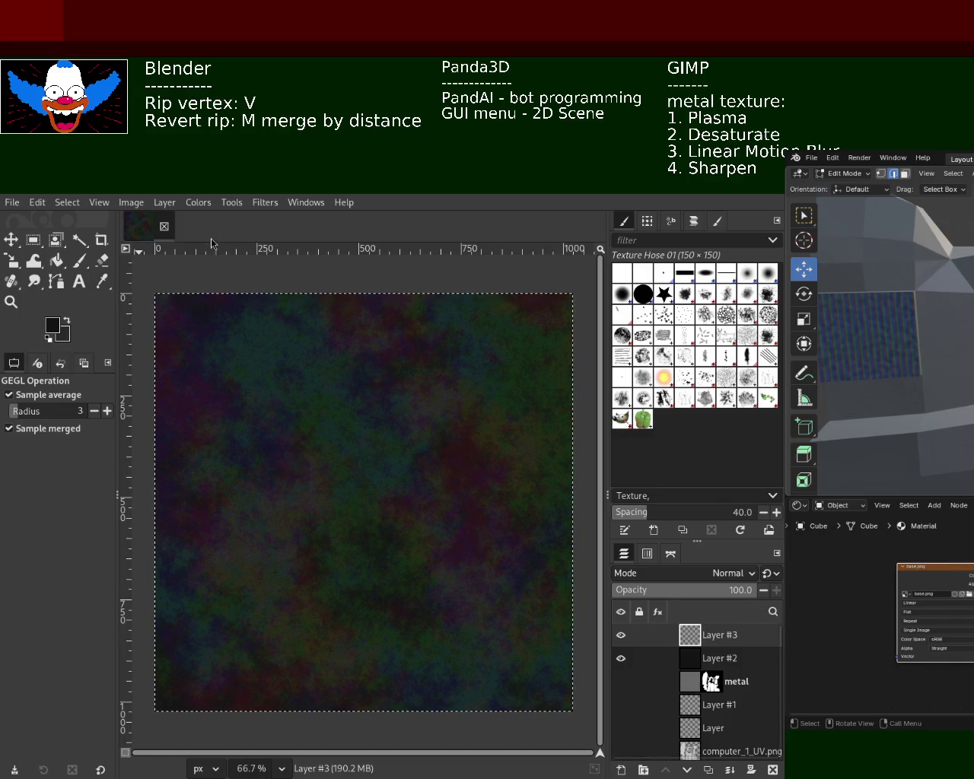
Save the image with the plasma-filled Layer #3.
key("ctrl+s")
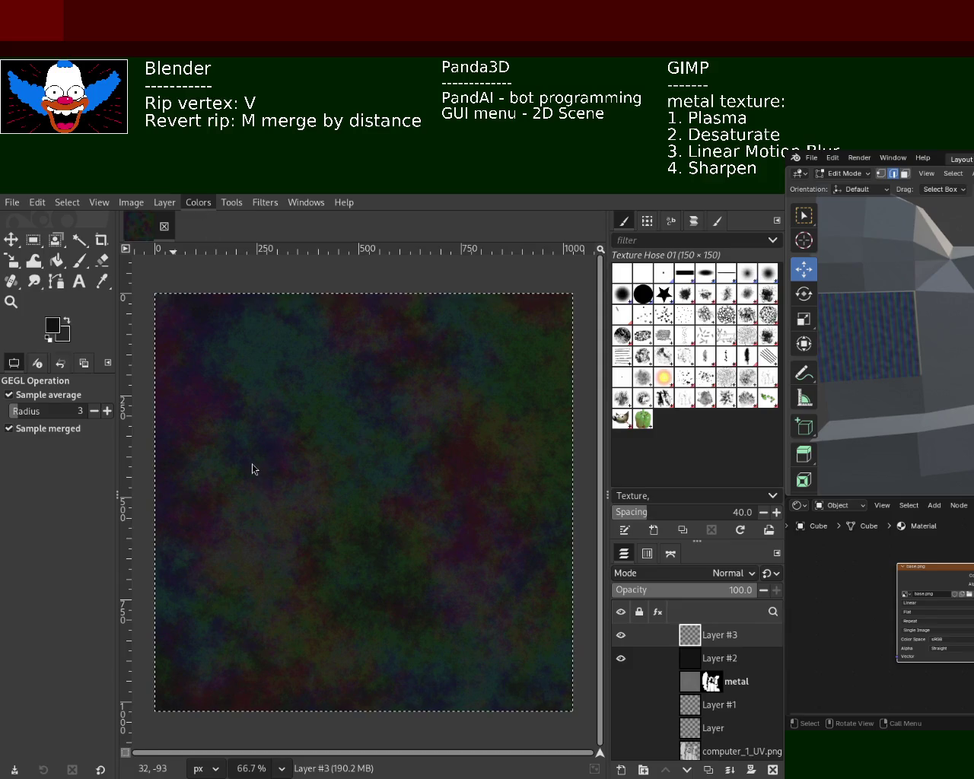
Desaturate the plasma on Layer #3 into a dark grey cloudy pattern.
left_click(360, 481)
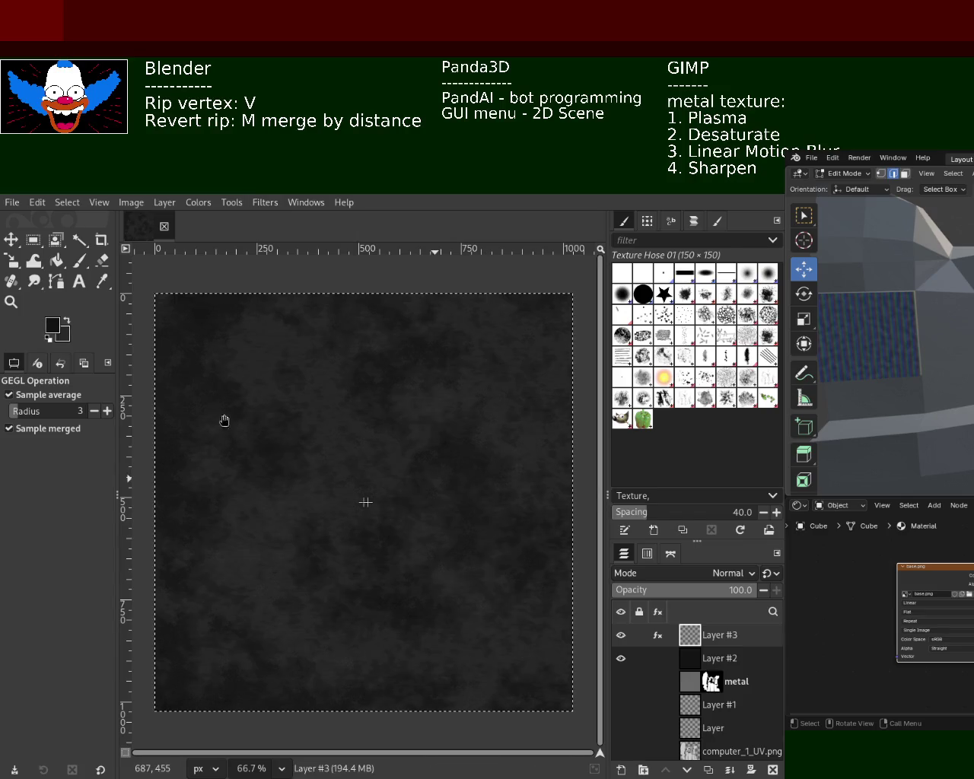
Streak the grey plasma horizontally with a short Linear Motion Blur and commit it.
left_click_drag(179, 406, 266, 404)
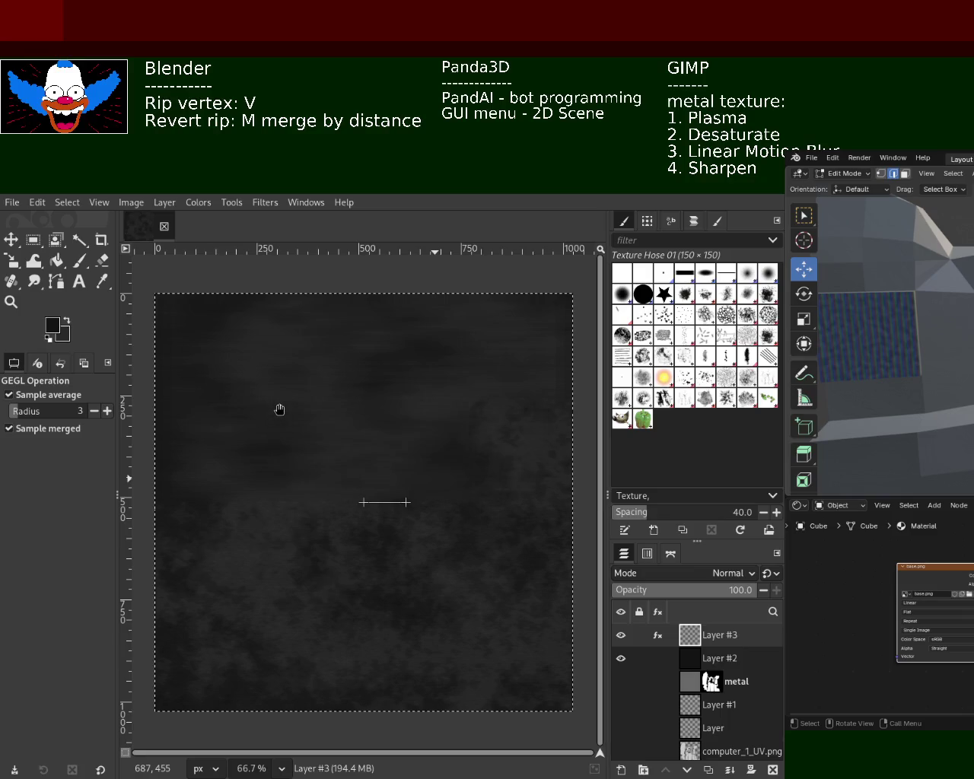
left_click_drag(250, 408, 266, 410)
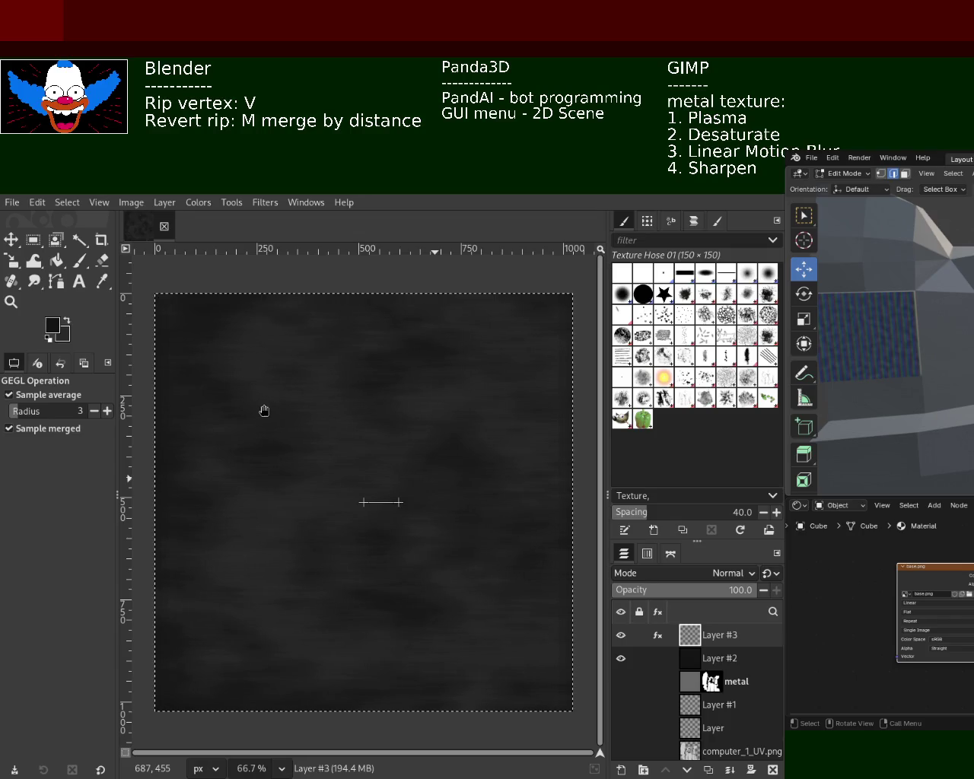
mouse_move(266, 410)
left_mouse_down()
mouse_move(218, 409)
mouse_move(329, 415)
left_mouse_up()
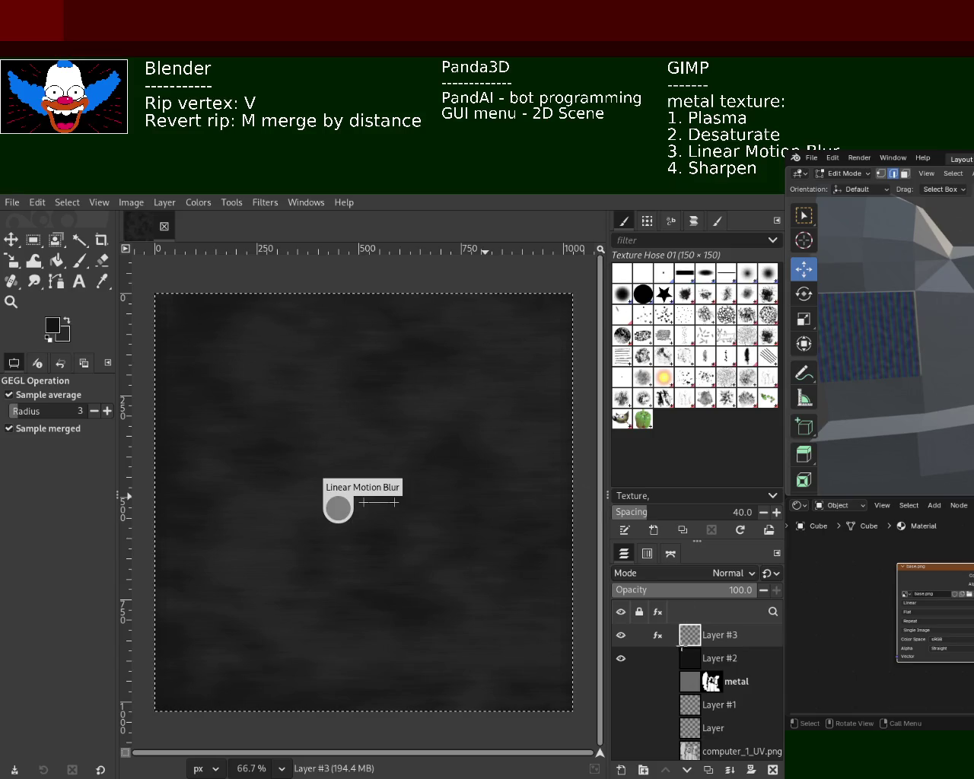
key("Return")
Hide Layer #3 and Layer #2, show the metal layer, and mask it to the UV islands.
left_click(686, 683)
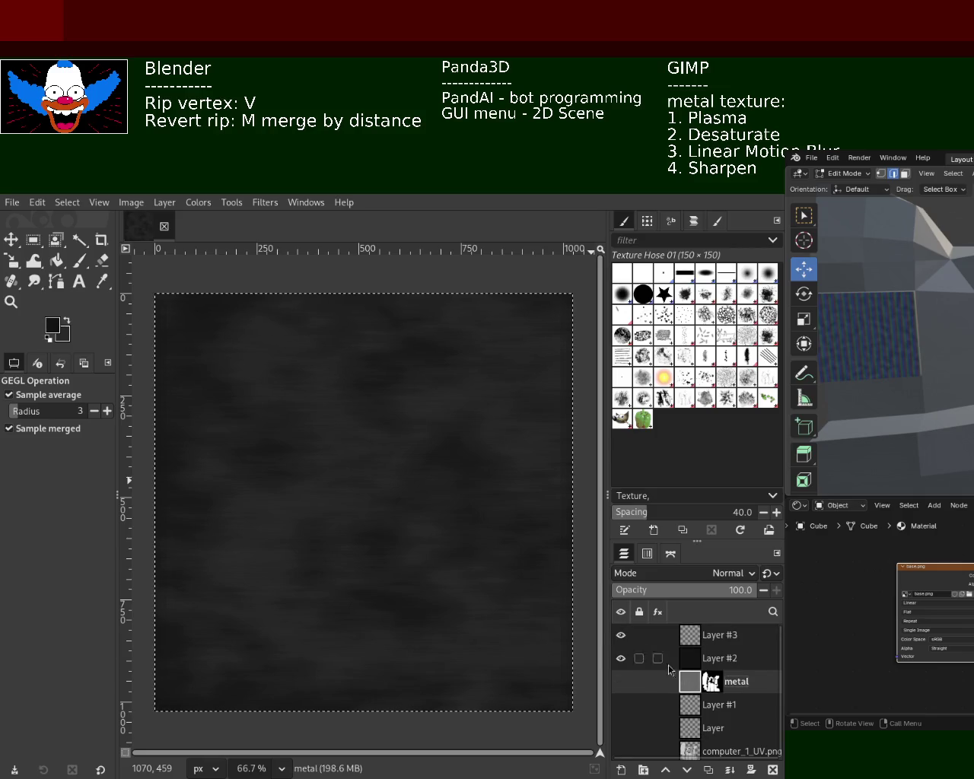
left_click(621, 634)
left_click(621, 658)
left_click(621, 681)
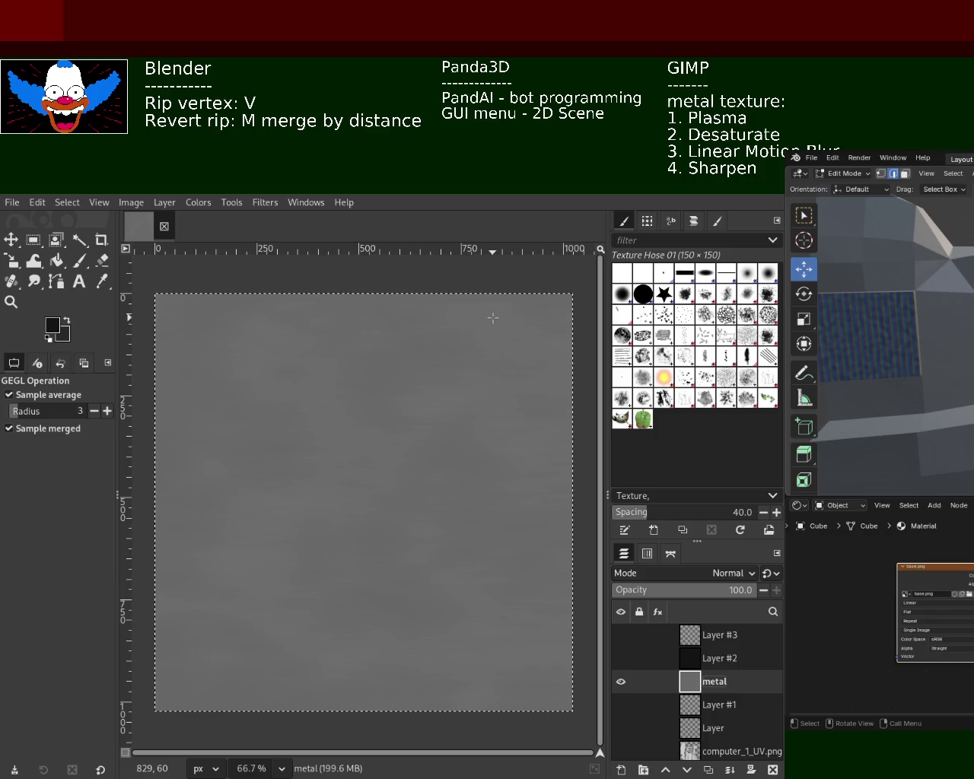
mouse_move(656, 658)
left_click_drag(656, 660, 688, 696)
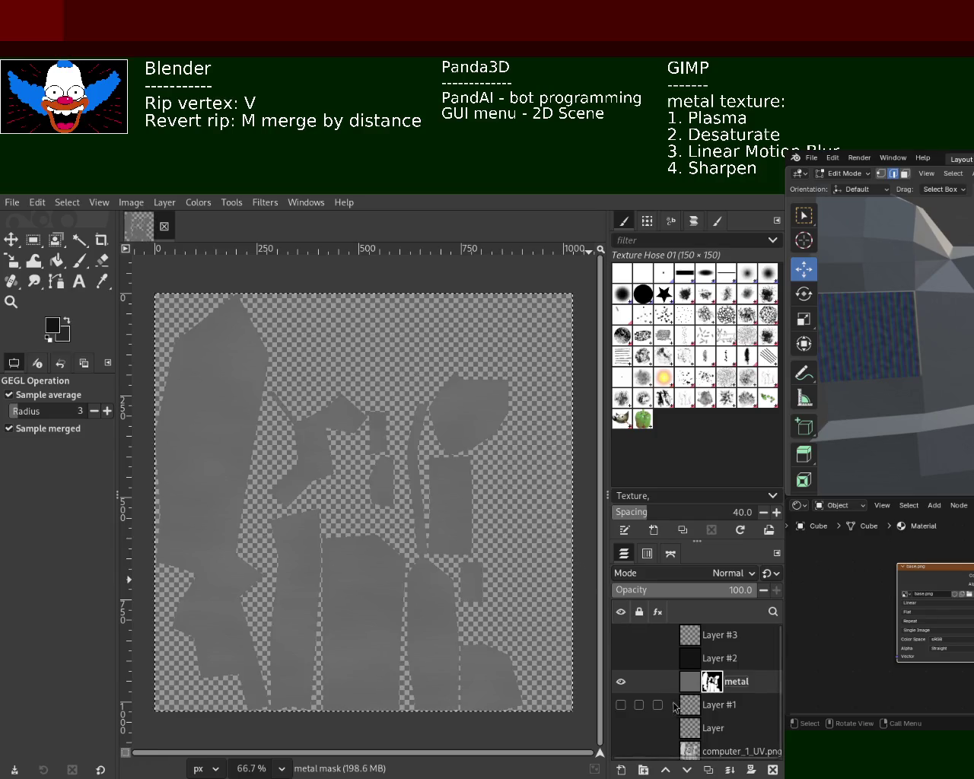
Make Layer #2 and Layer #3 visible again and save the image.
left_click(621, 658)
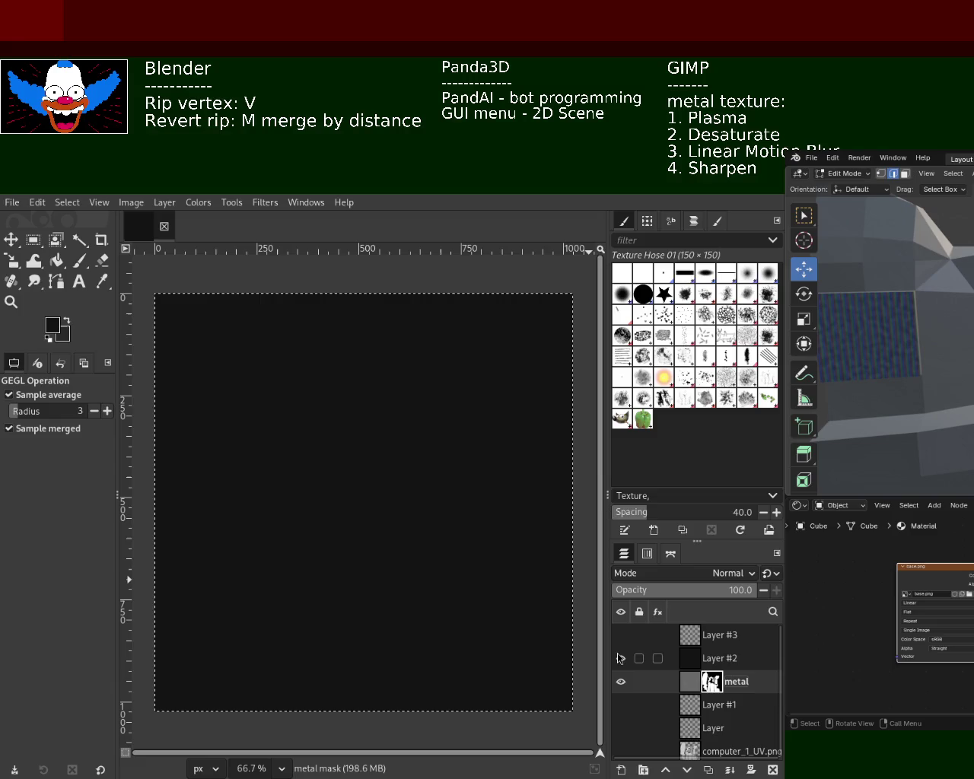
left_click(621, 634)
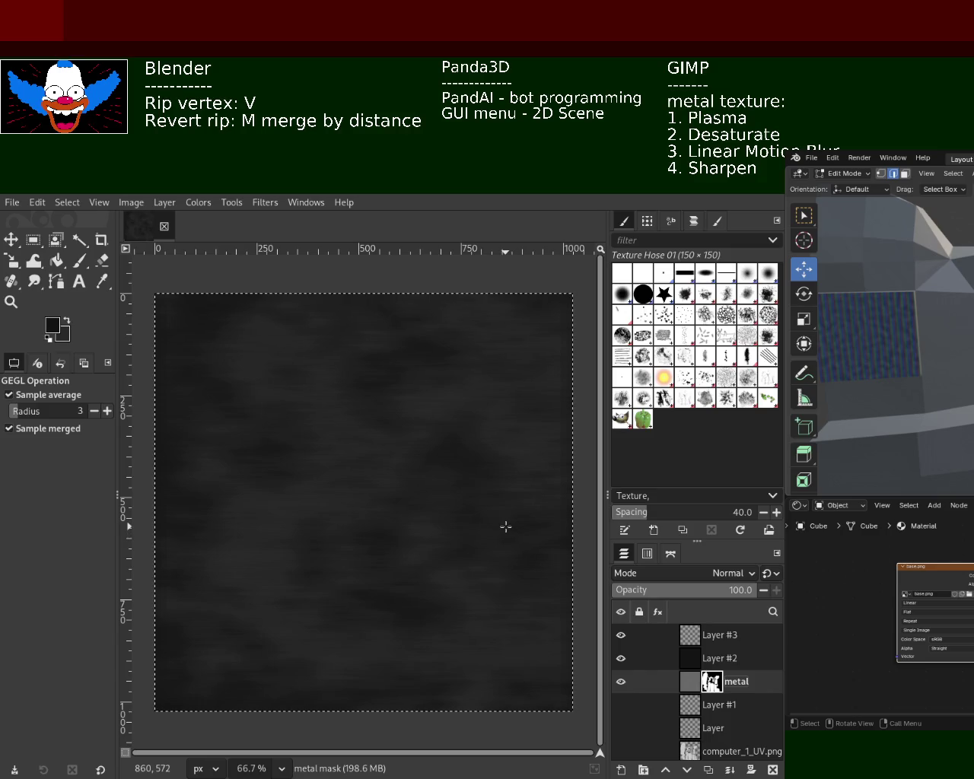
key("ctrl+s")
Browse the Filters menu and make Layer #3 the active layer.
left_click(256, 204)
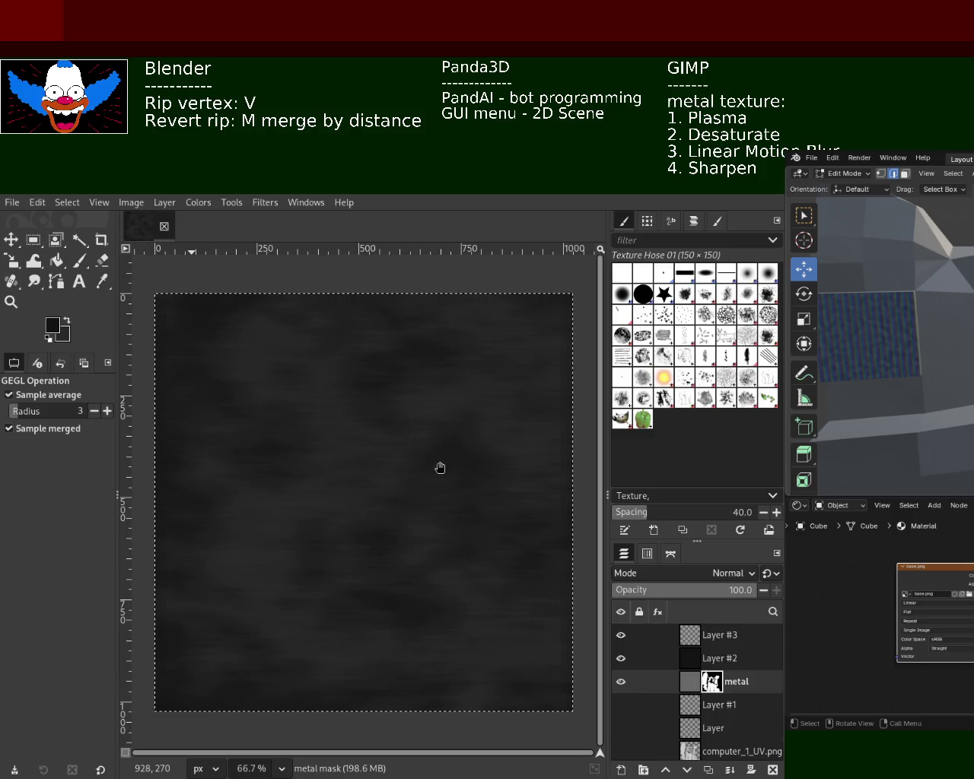
left_click(689, 636)
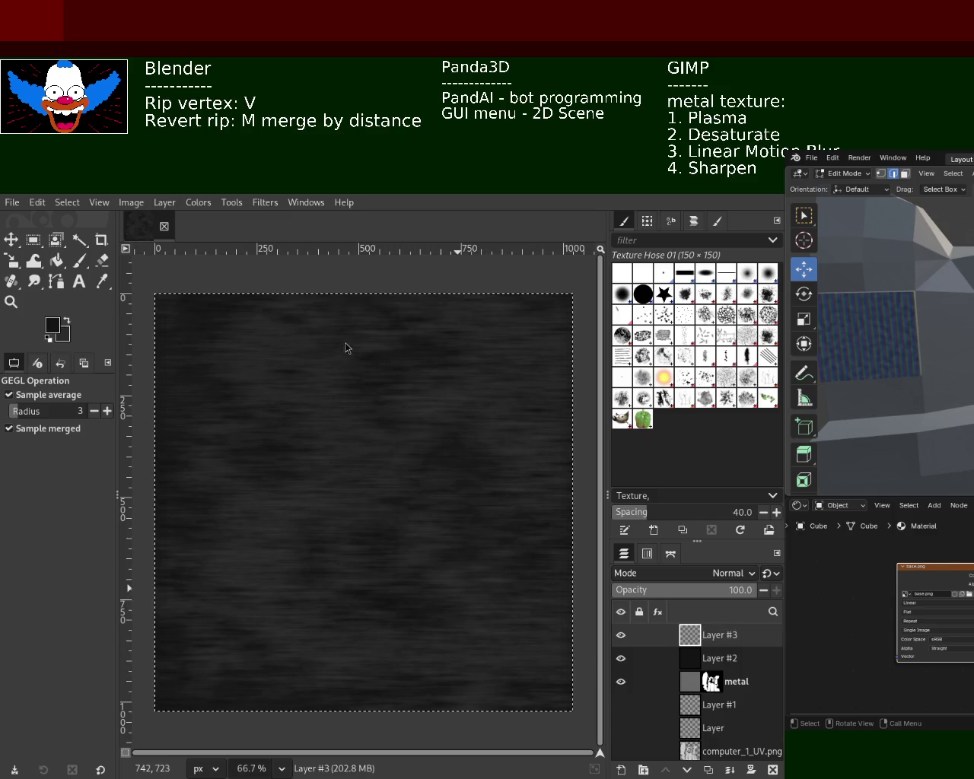
Undo the horizontal Linear Motion Blur on Layer #3.
key("ctrl+z")
key("ctrl+z")
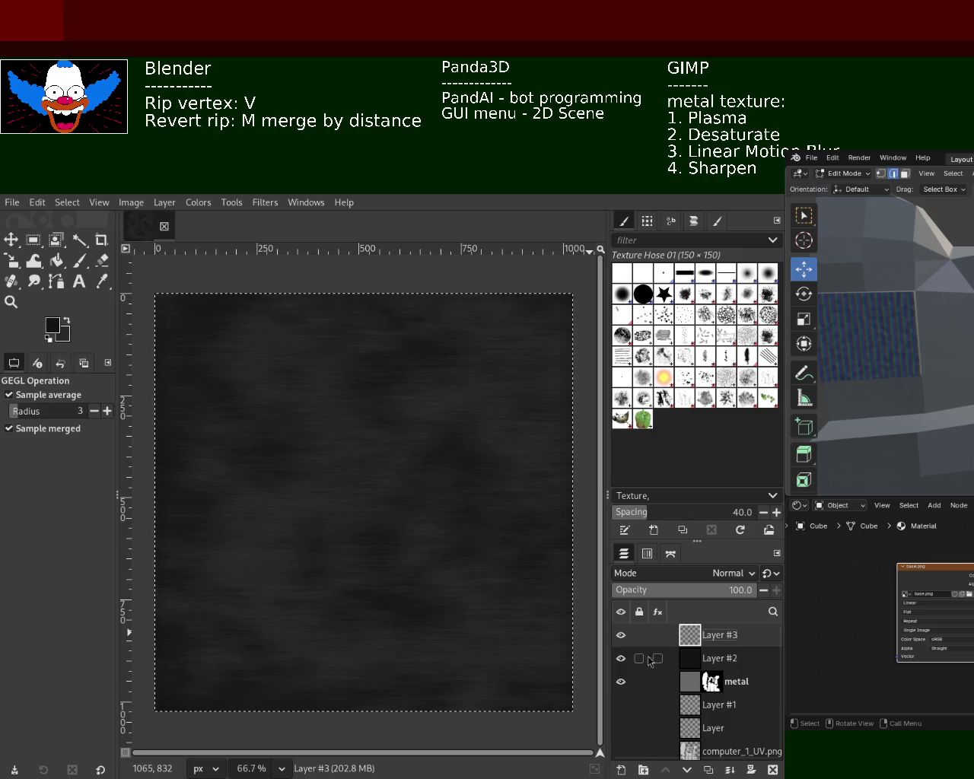
Delete the textured Layer #3, leaving an empty transparent Layer #3 above Layer #2.
left_click(688, 661)
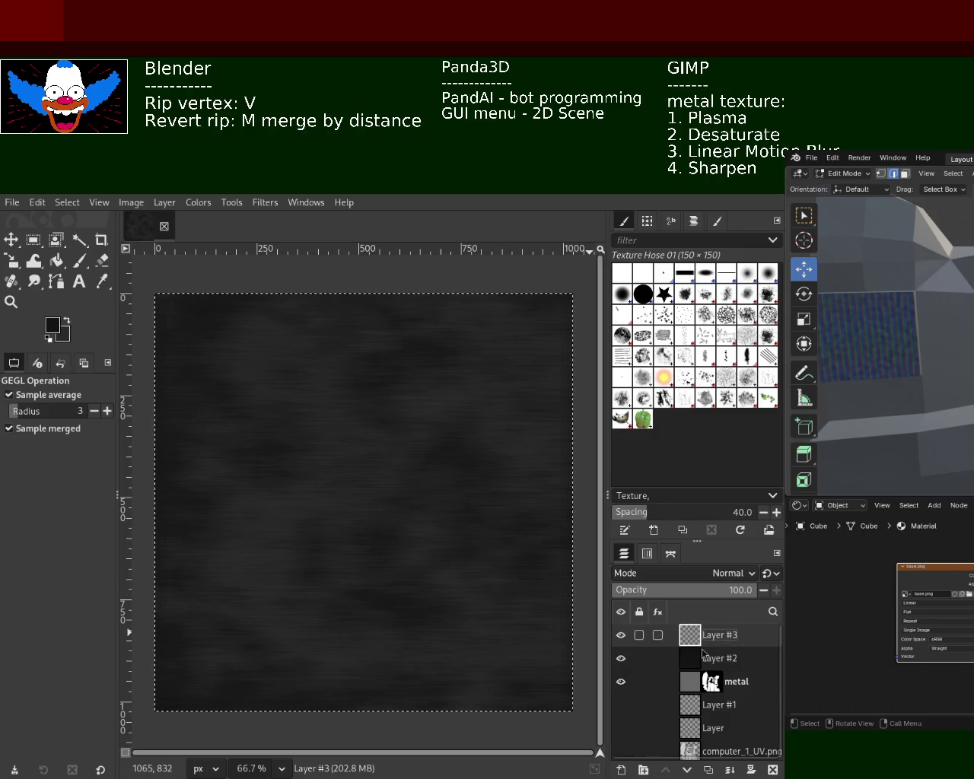
left_click(772, 769)
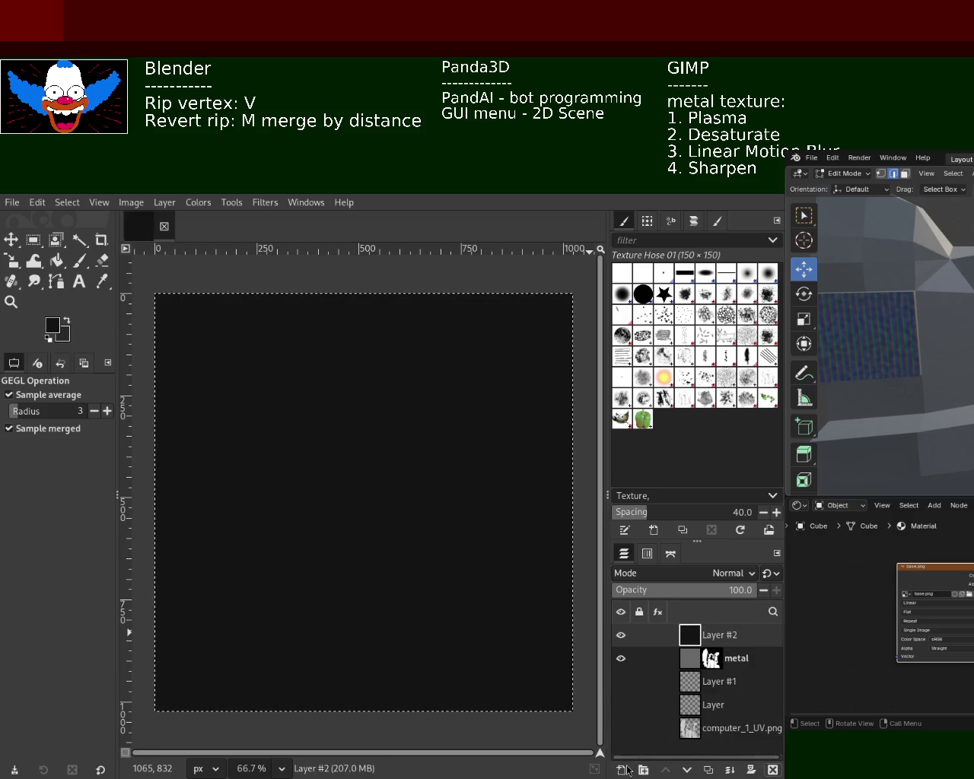
key("ctrl+z")
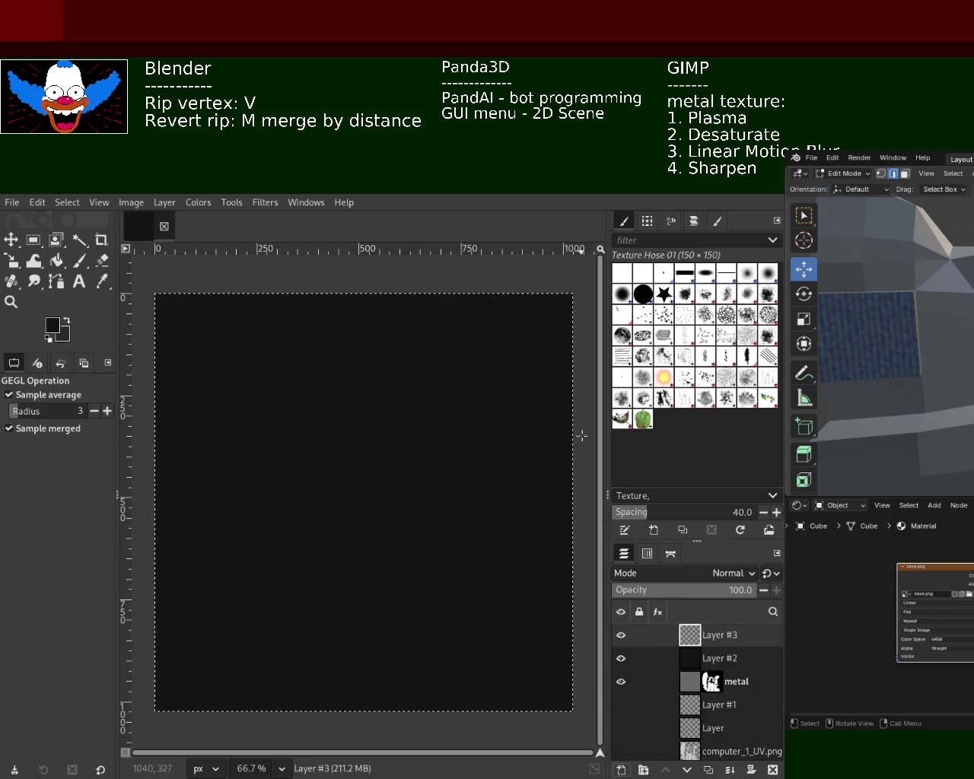
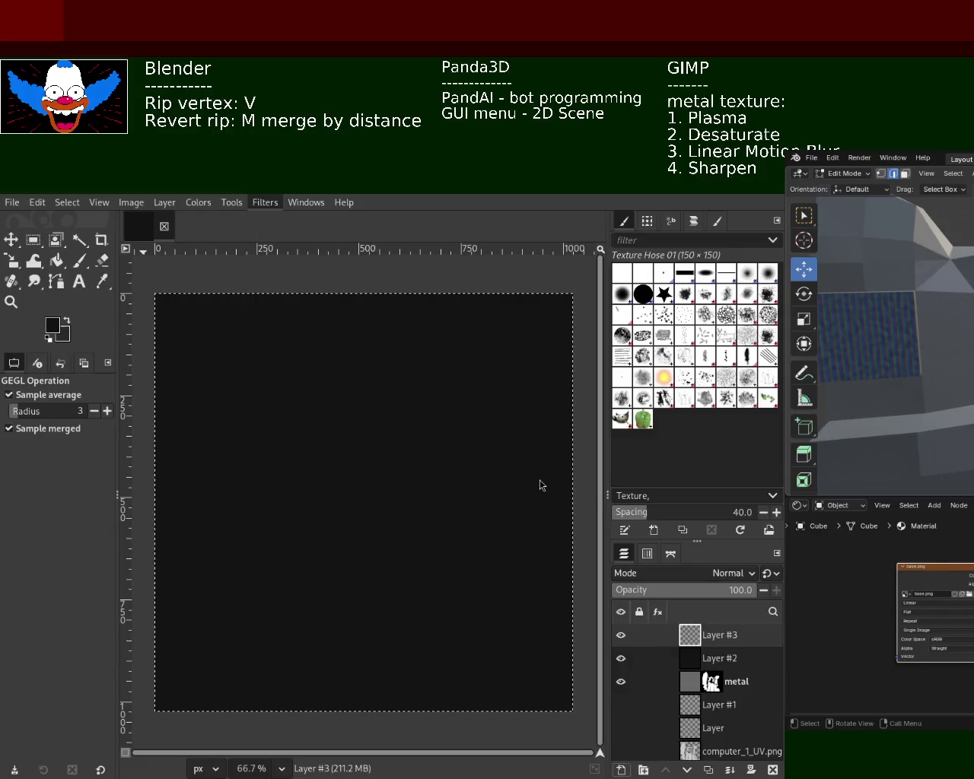
Render a default colourful Plasma noise fill onto GIMP's Layer #3.
key("ctrl+f")
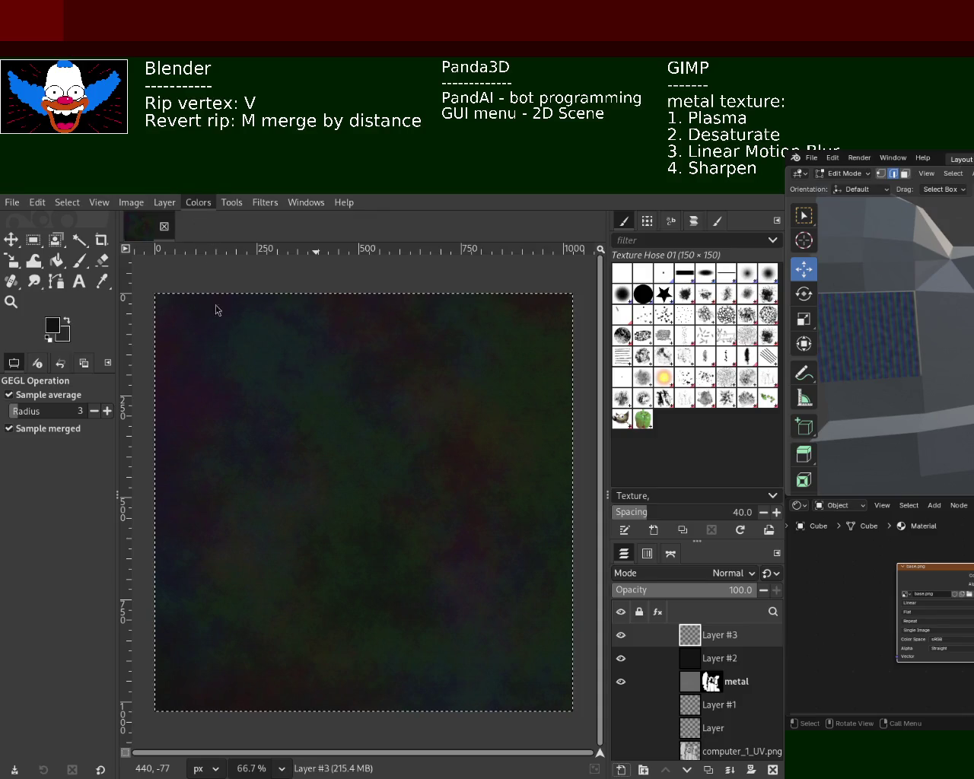
Desaturate Layer #3's plasma to grey and start a Linear Motion Blur on it.
key("ctrl+f")
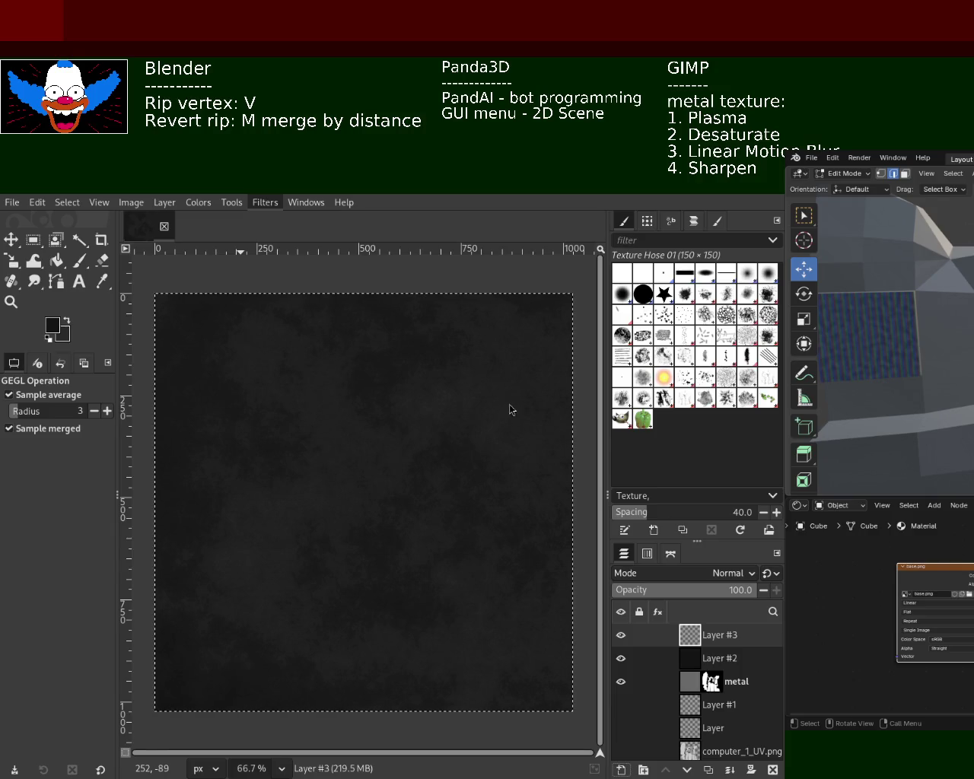
key("ctrl+shift+f")
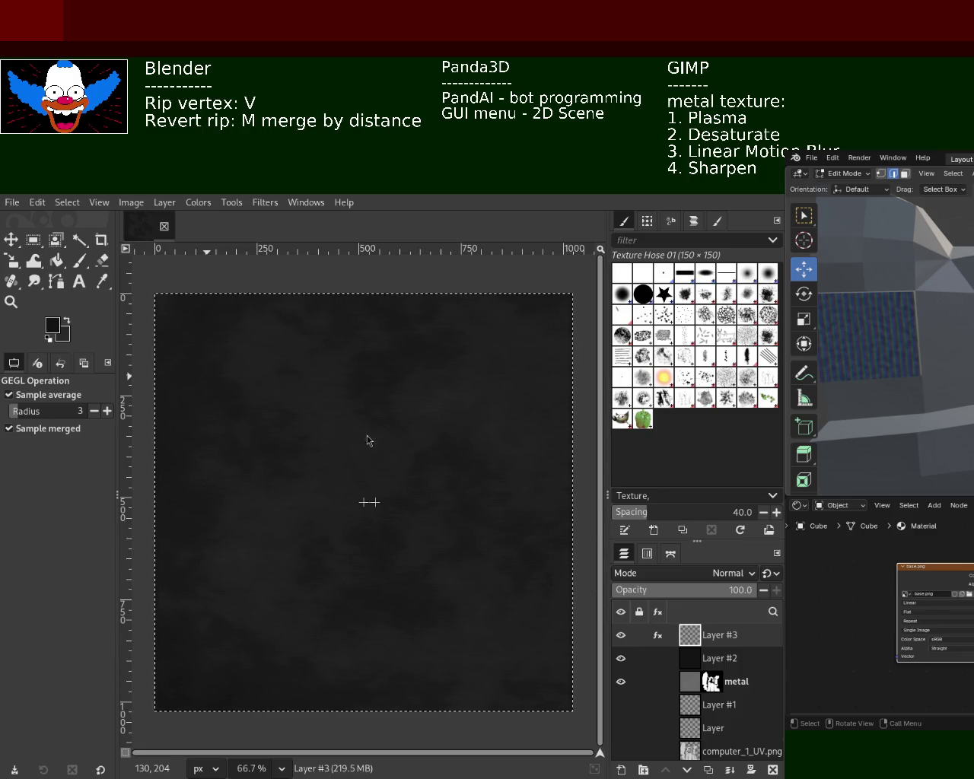
Streak Layer #3's grey texture into brushed metal with a lengthened horizontal Linear Motion Blur.
key("ctrl+shift+f")
key("Return")
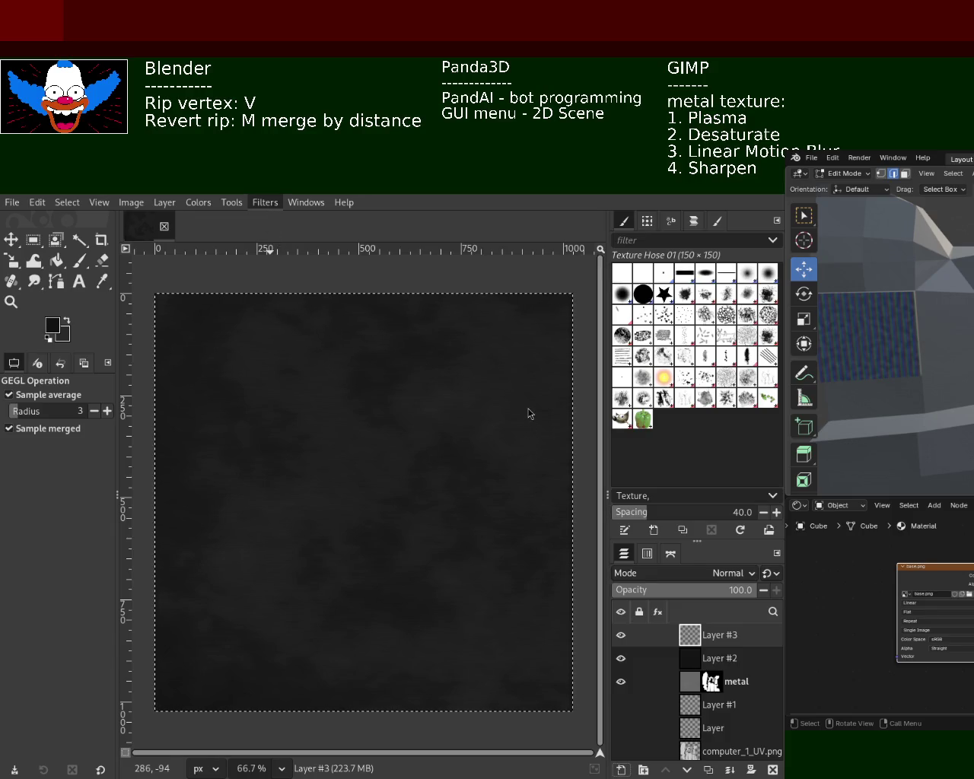
left_click_drag(301, 532, 332, 509)
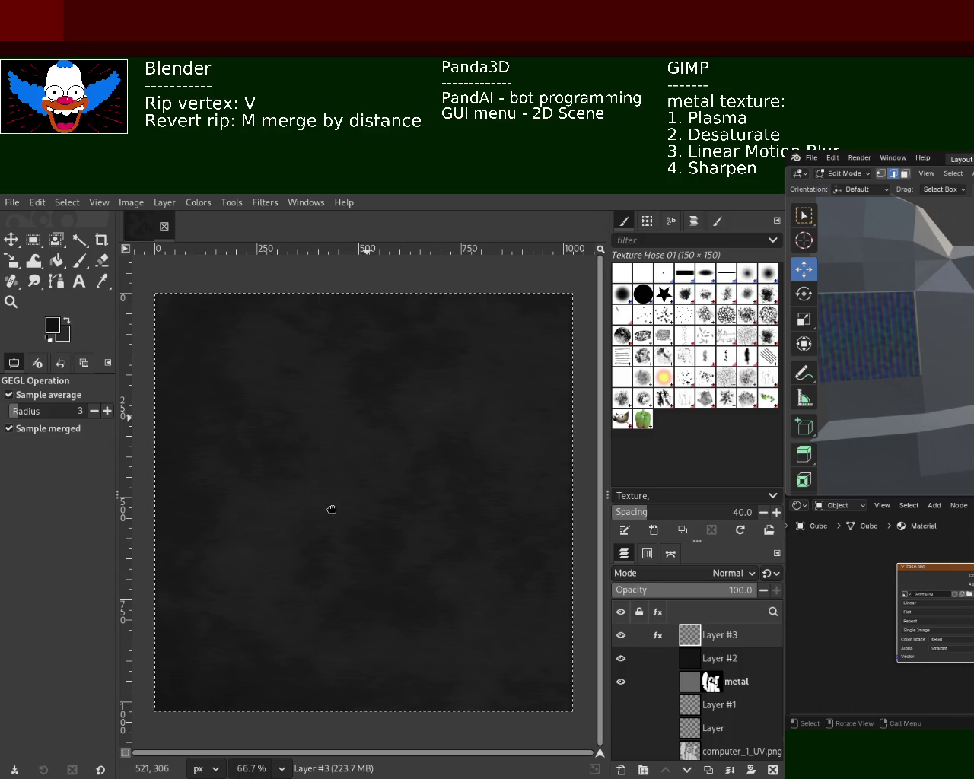
key("Return")
mouse_move(662, 635)
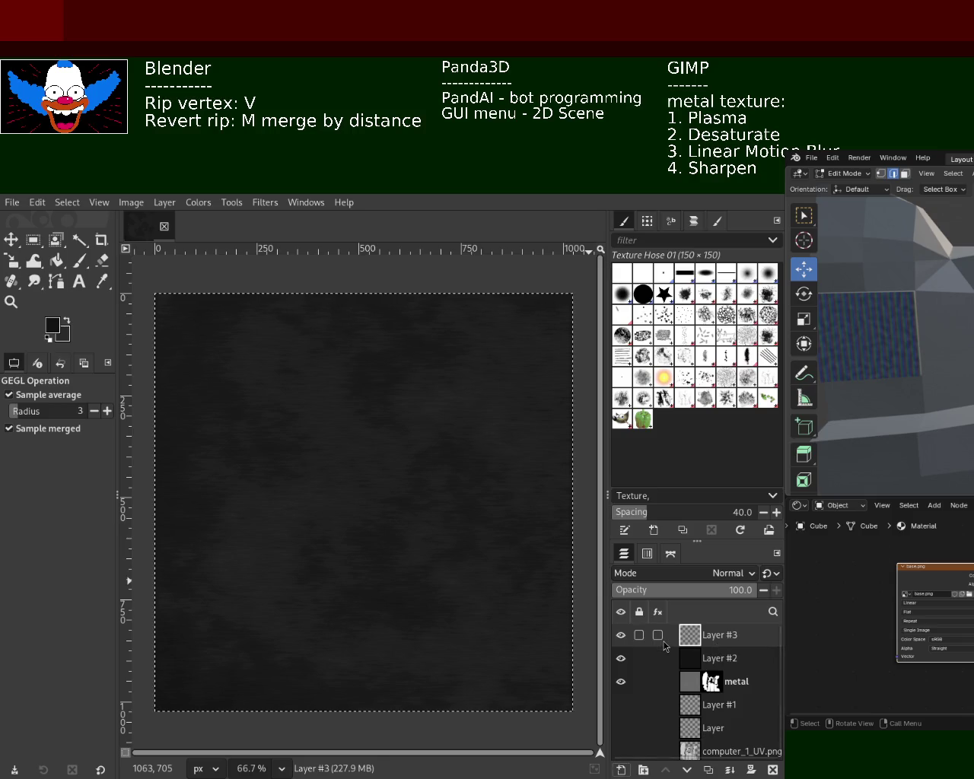
Delete Layer #3 and render a fresh Plasma texture onto Layer #2.
left_click(773, 769)
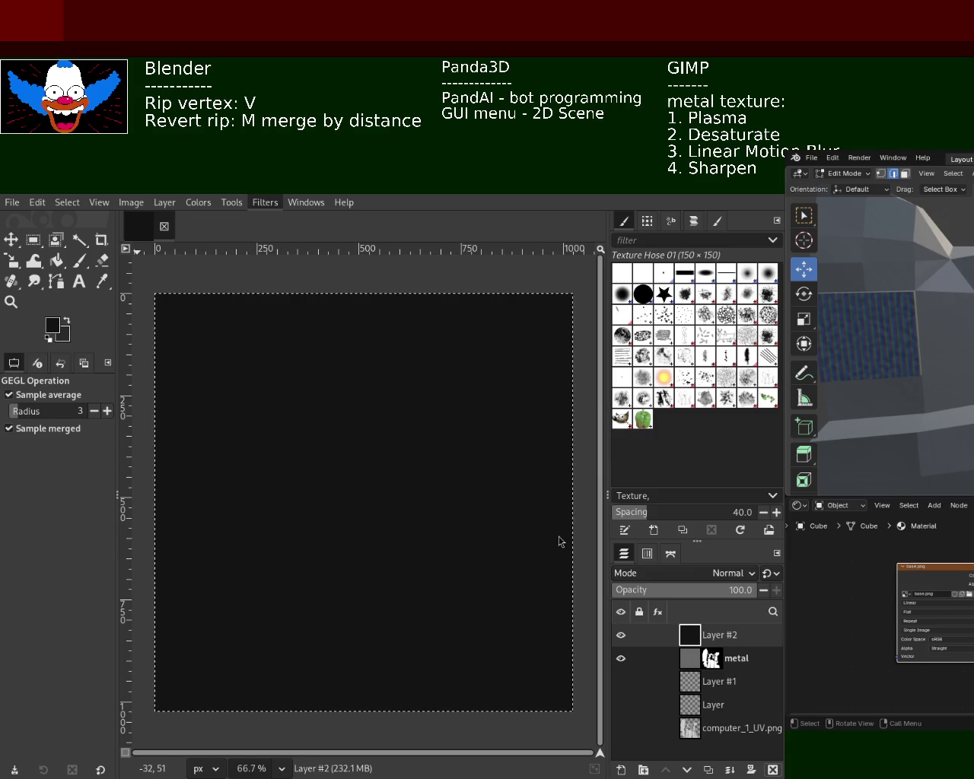
key("ctrl+f")
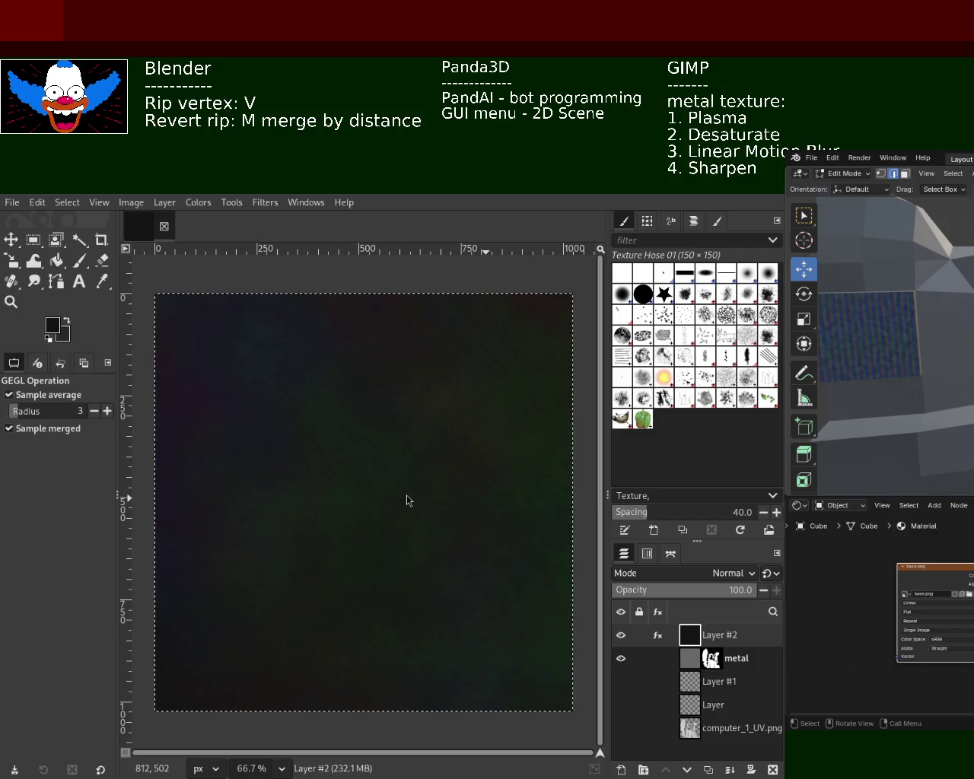
Desaturate Layer #2's plasma to dark grey, then bring Blender's cube with base.png forward.
key("Return")
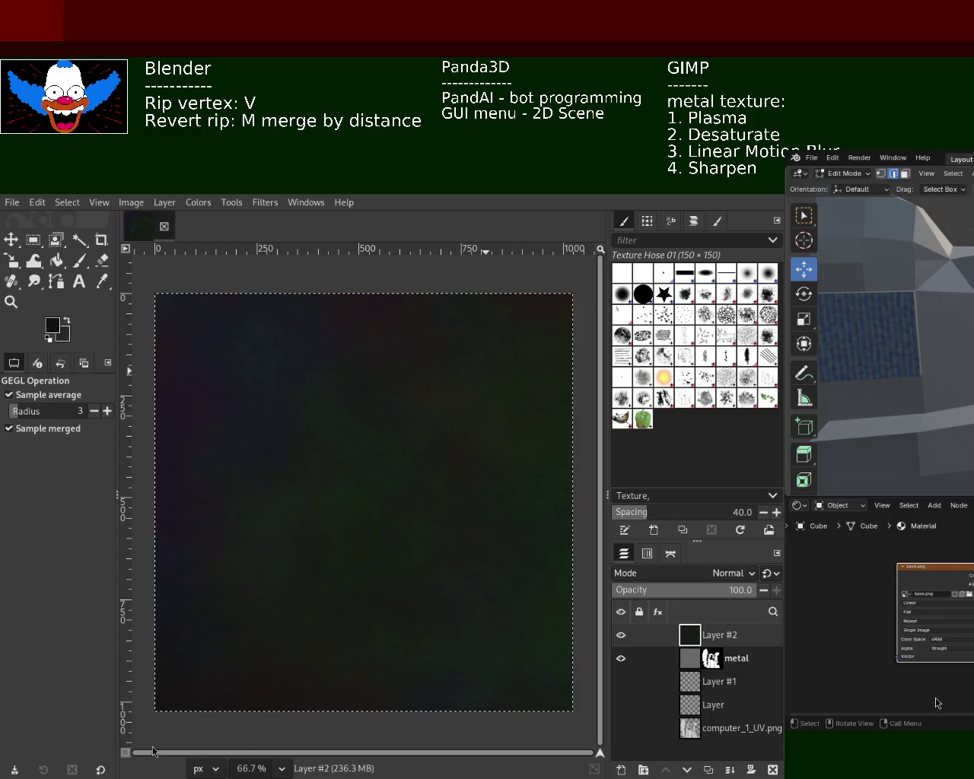
key("alt+Tab")
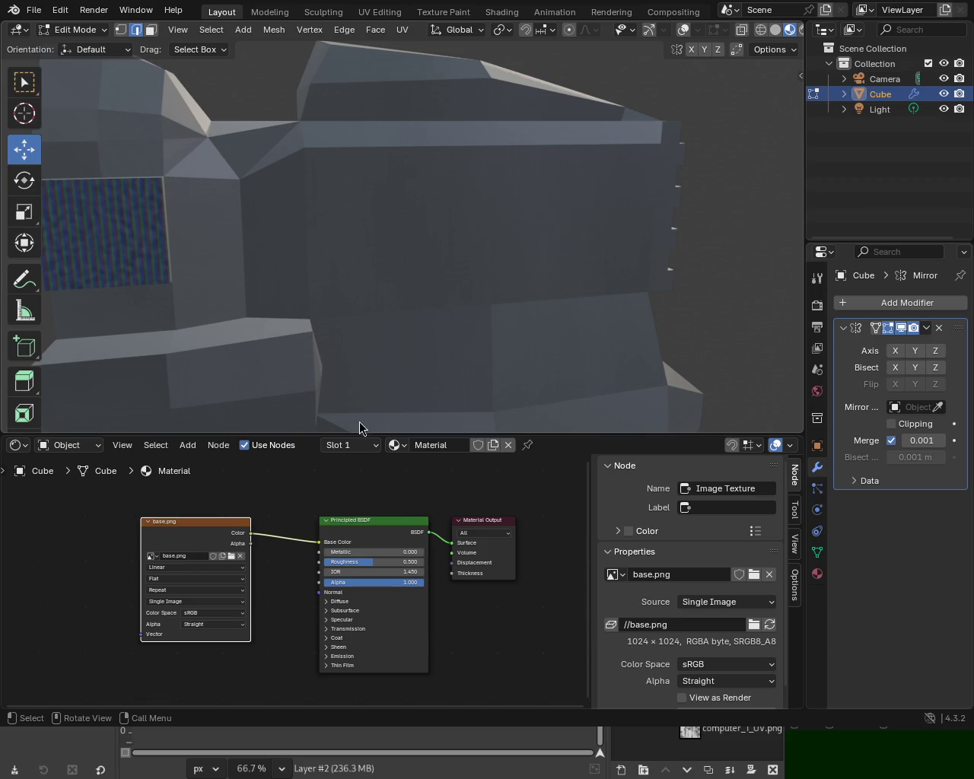
Switch from Blender to the Romans 11:18 commentary page in the browser.
key("alt+Tab")
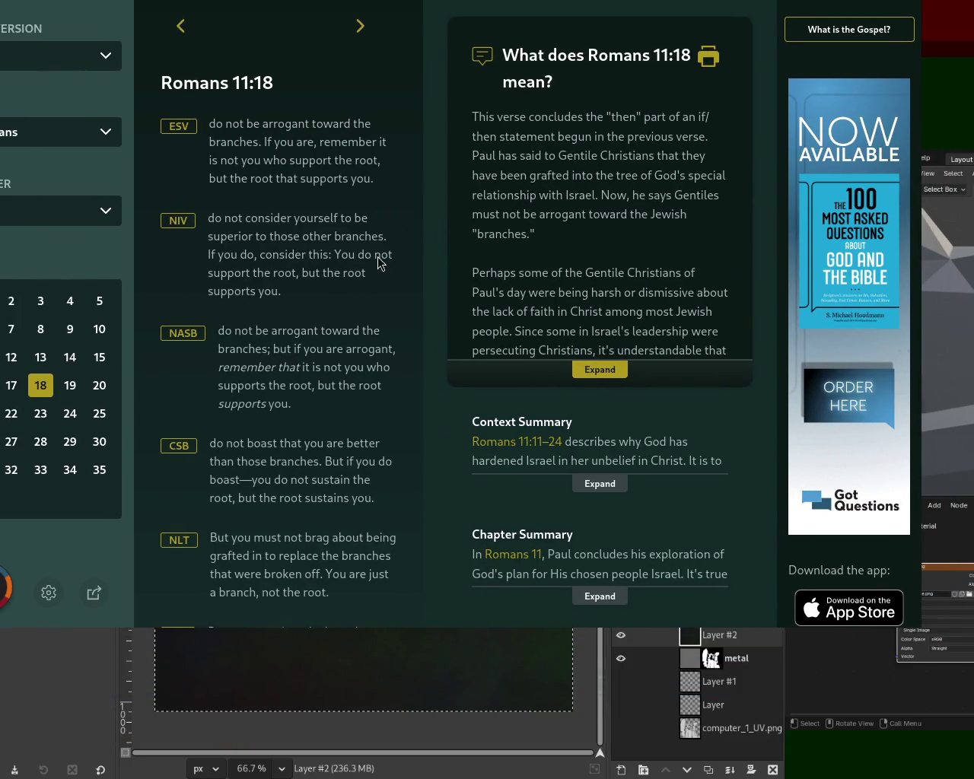
Select the ESV text of Romans 11:18 and 11:19, then shift the browser right to reveal GIMP.
mouse_move(208, 123)
left_mouse_down()
mouse_move(373, 136)
mouse_move(252, 160)
mouse_move(389, 185)
left_mouse_up()
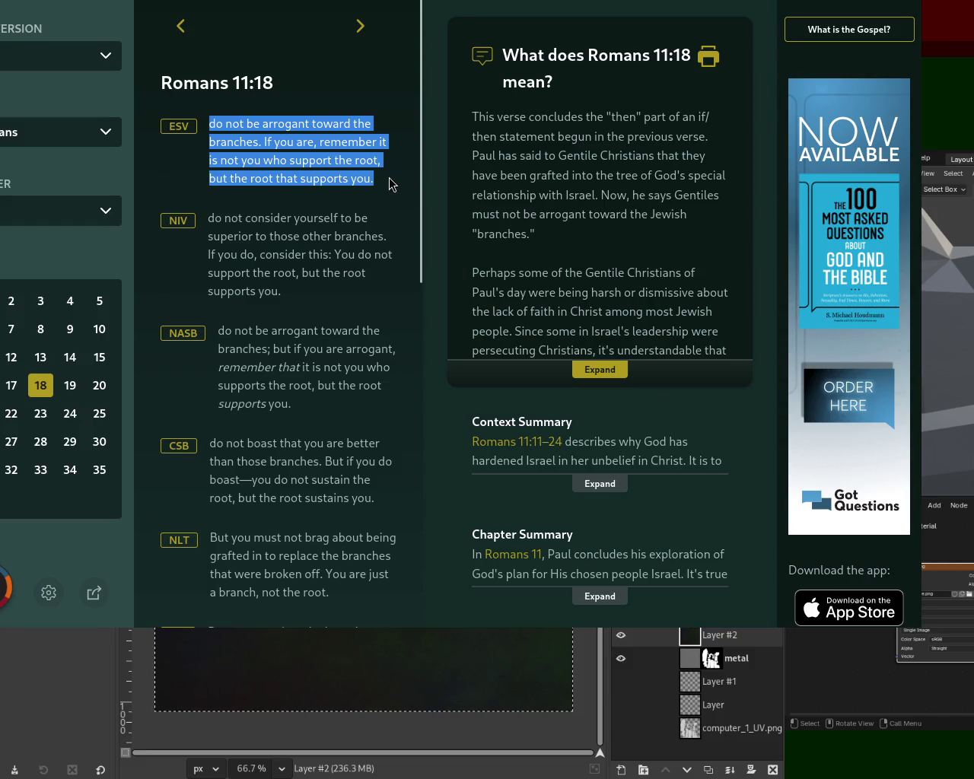
left_click(359, 26)
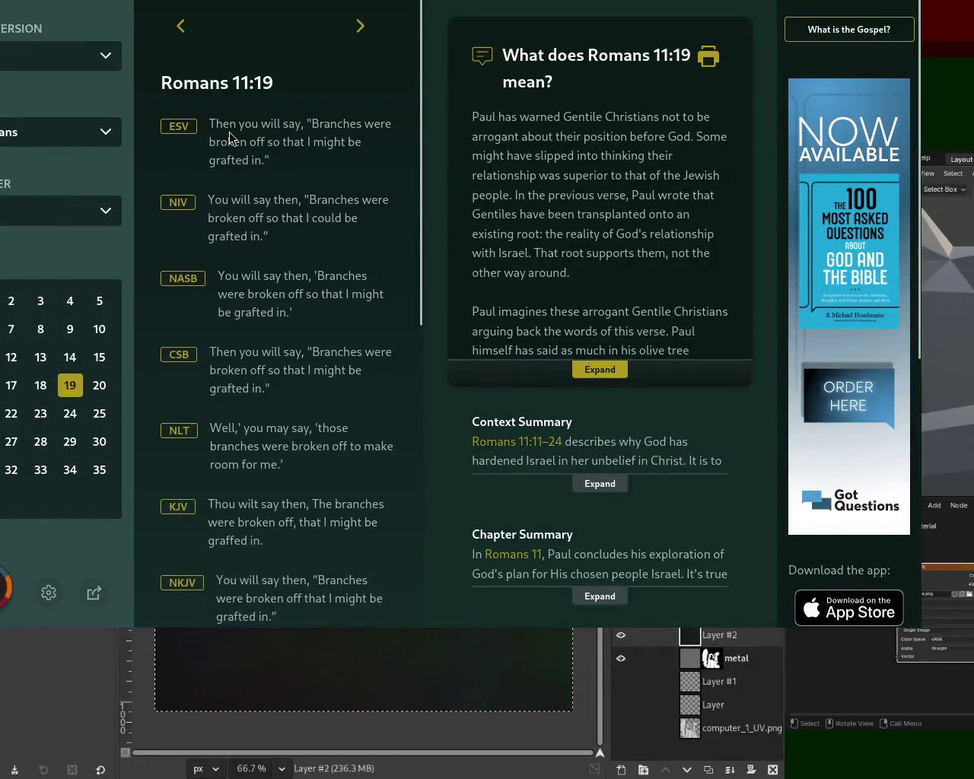
left_click_drag(314, 123, 336, 143)
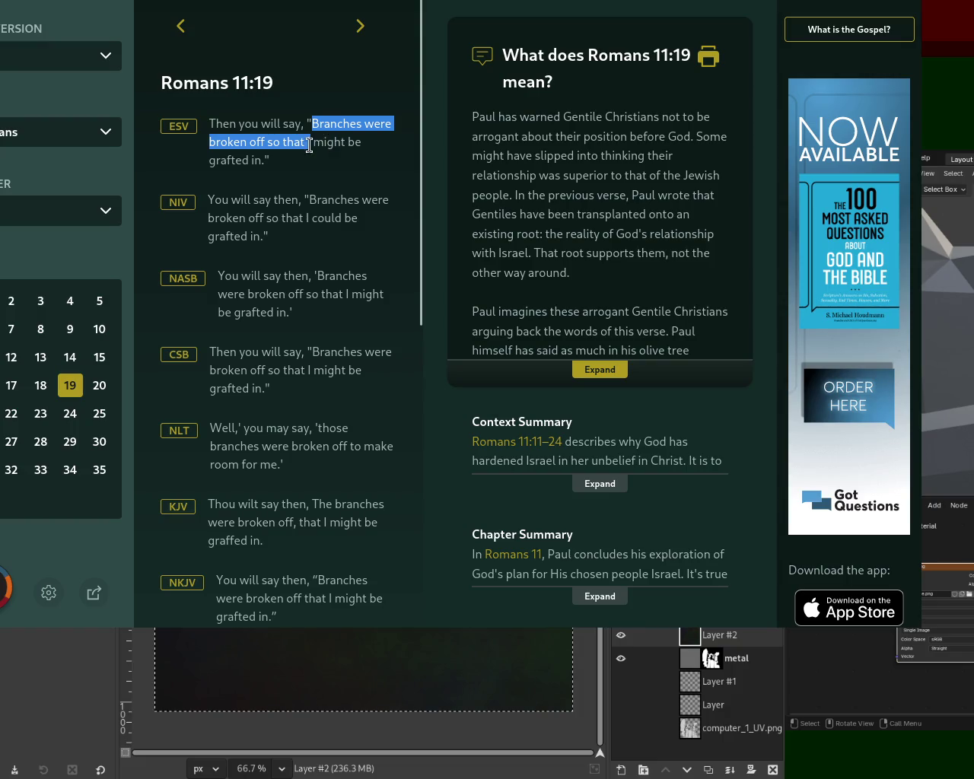
left_click_drag(336, 143, 270, 160)
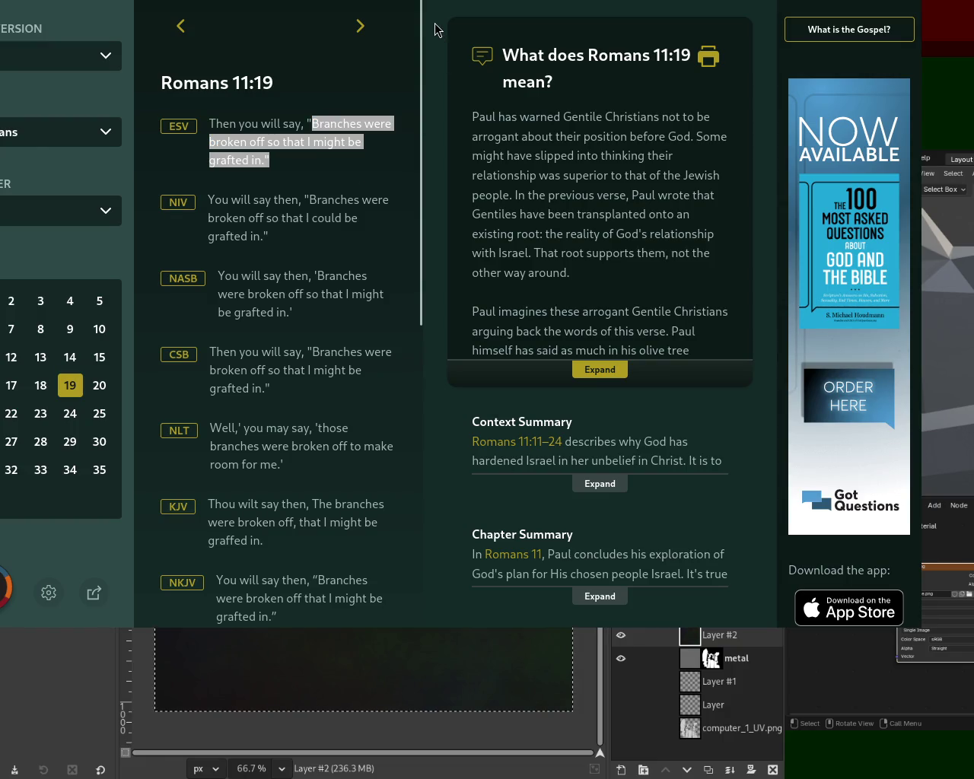
mouse_move(393, 109)
left_mouse_down("alt")
mouse_move(868, 38)
mouse_move(946, 83)
left_mouse_up("alt")
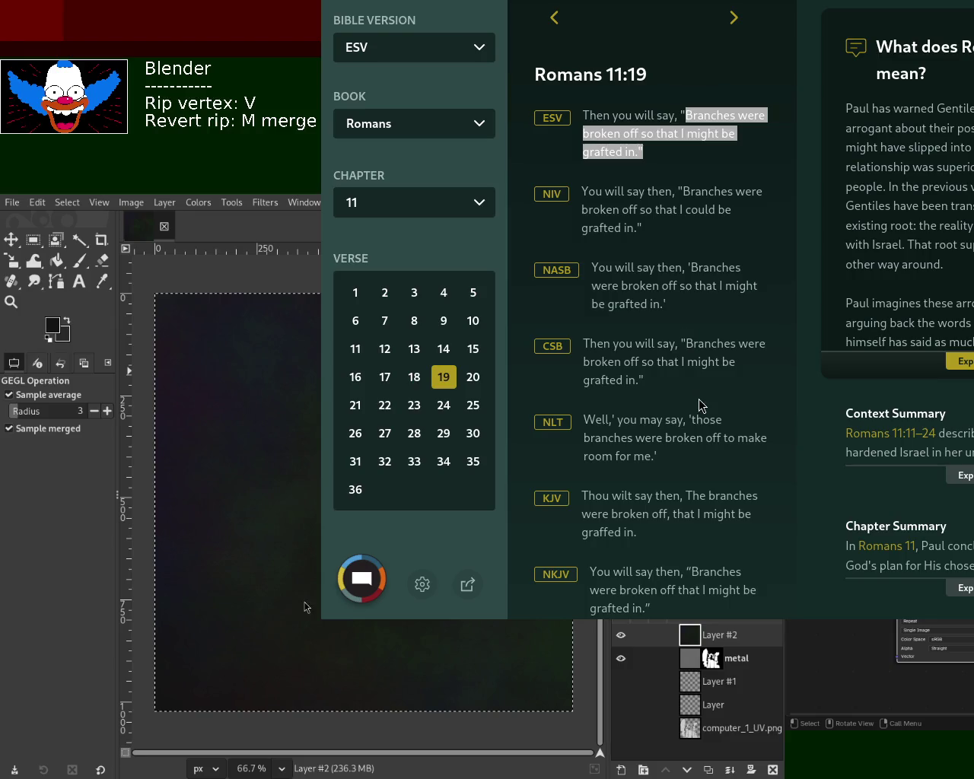
Step back to Romans 11:17 and select its full ESV verse text.
left_click(559, 23)
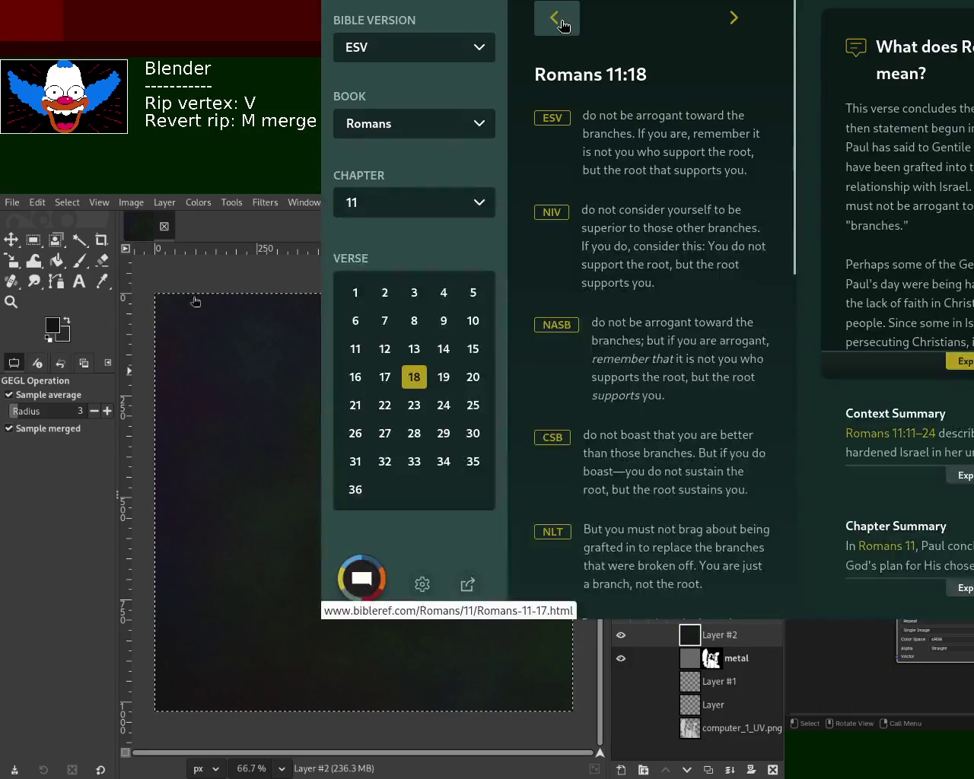
left_click(554, 18)
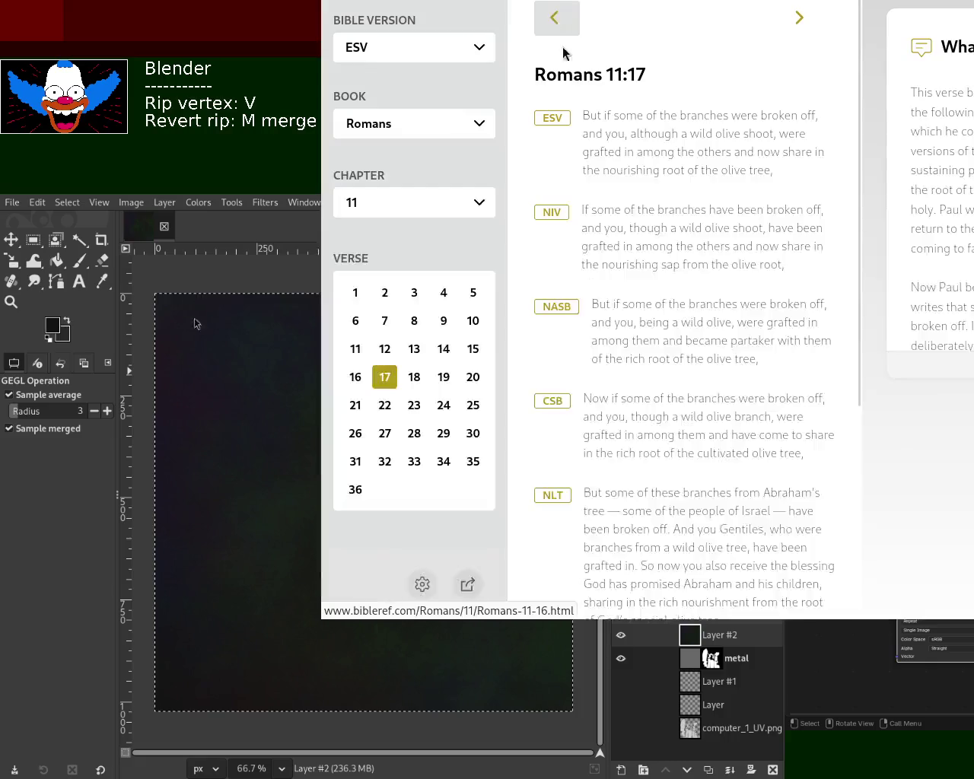
mouse_move(591, 115)
left_mouse_down()
mouse_move(656, 144)
mouse_move(616, 156)
mouse_move(722, 156)
mouse_move(616, 169)
mouse_move(723, 171)
mouse_move(687, 187)
mouse_move(605, 188)
mouse_move(726, 187)
mouse_move(712, 205)
left_mouse_up()
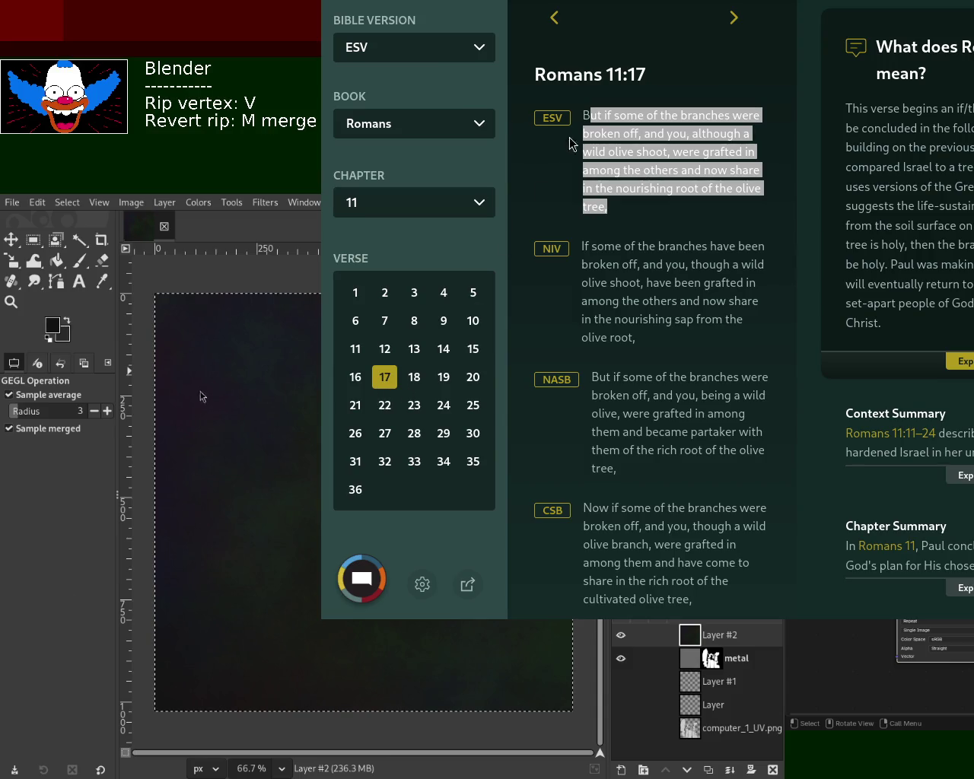
left_click(662, 208)
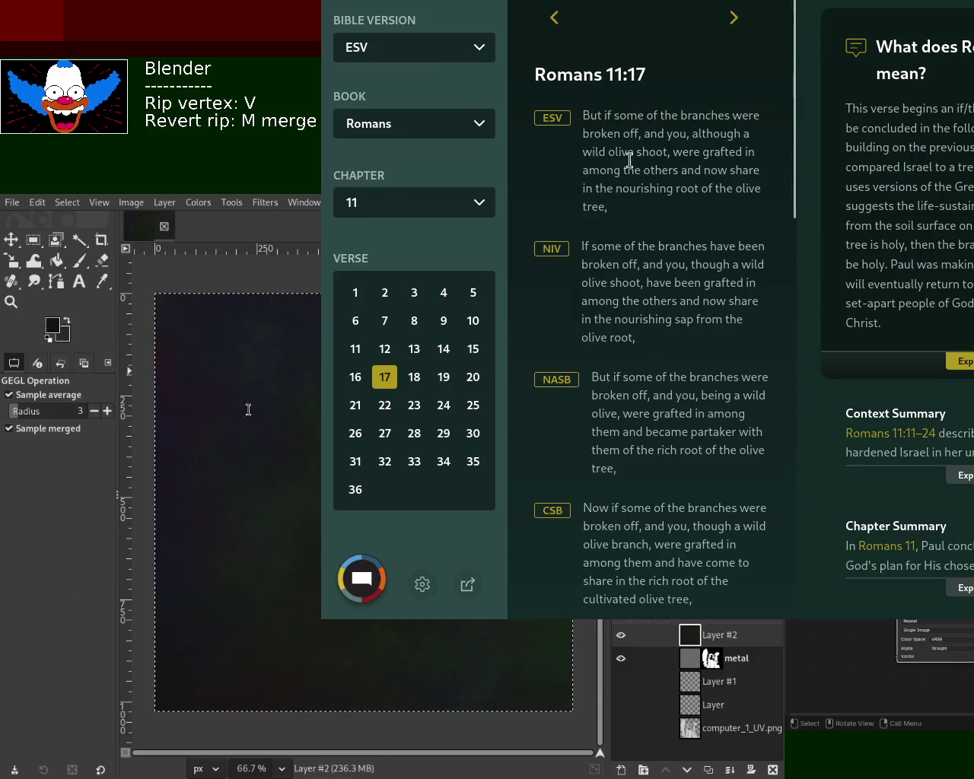
left_click_drag(583, 109, 607, 206)
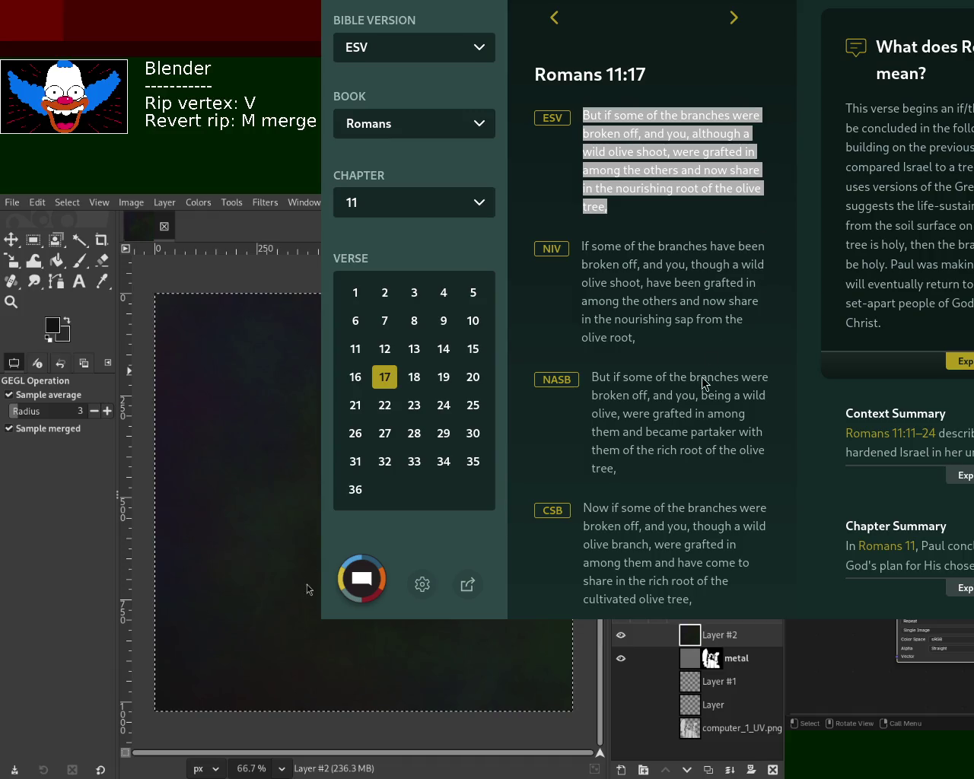
left_click(677, 237)
mouse_move(651, 304)
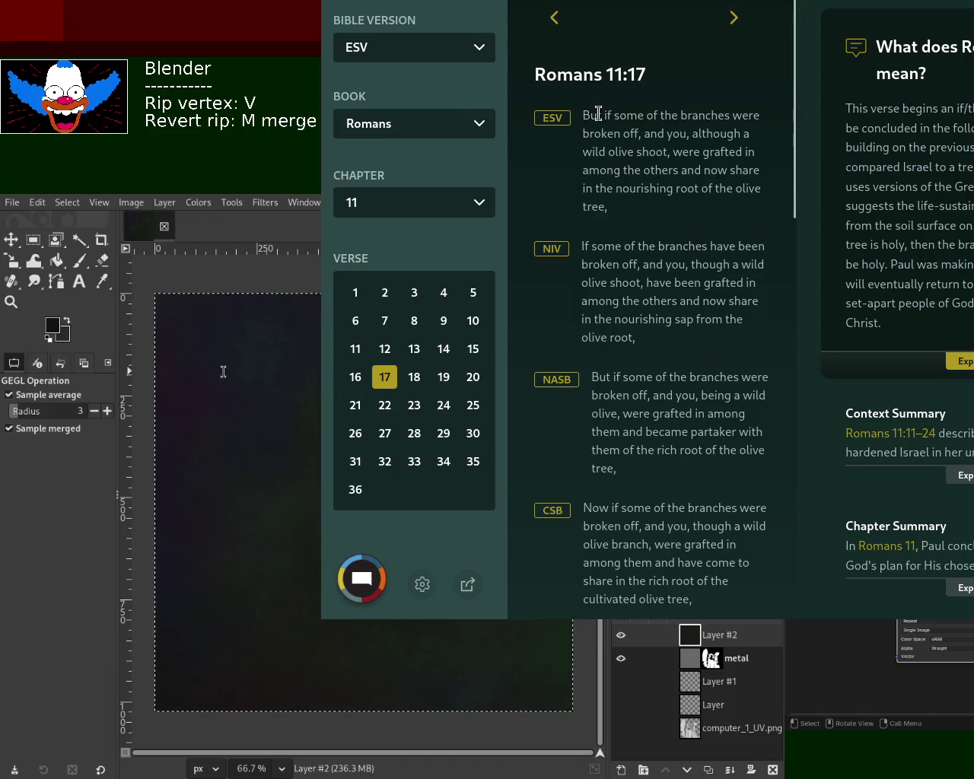
Advance to Romans 11:18 and select the opening of its ESV verse.
left_click(734, 17)
mouse_move(590, 114)
left_mouse_down()
mouse_move(711, 135)
mouse_move(759, 161)
mouse_move(645, 170)
mouse_move(749, 176)
left_mouse_up()
left_click(748, 171)
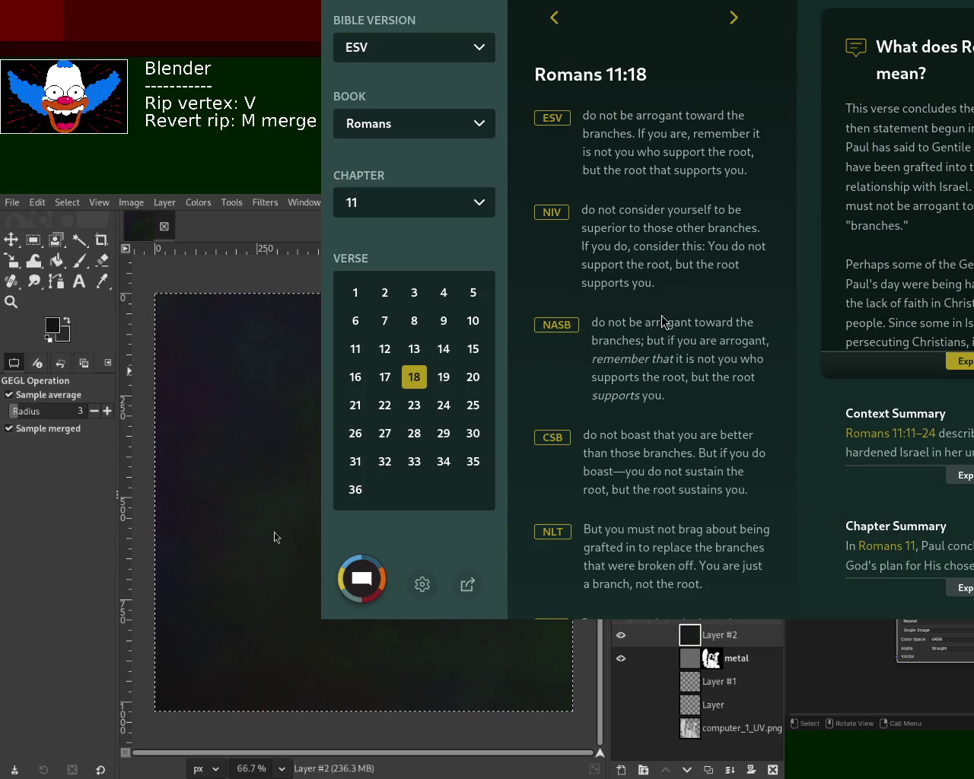
Move forward to Romans 11:19 and 11:20 selecting ESV text, then go back to 11:18.
left_click(733, 17)
mouse_move(695, 115)
left_mouse_down()
mouse_move(665, 136)
mouse_move(683, 164)
left_mouse_up()
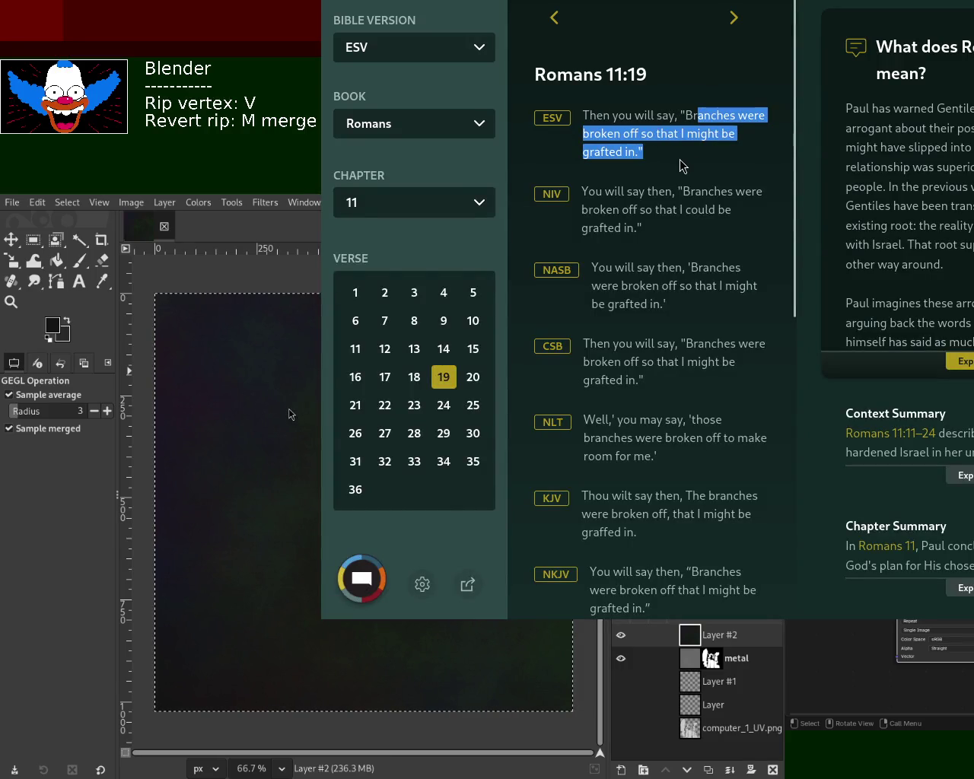
left_click(732, 23)
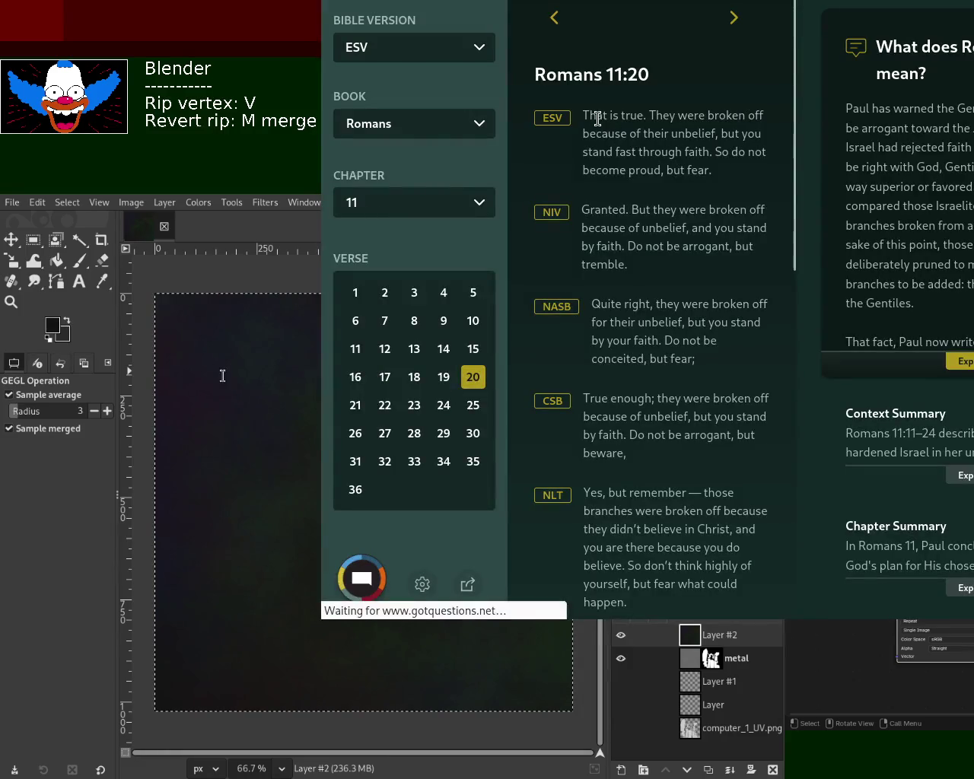
mouse_move(654, 116)
left_mouse_down()
mouse_move(712, 116)
mouse_move(748, 144)
mouse_move(728, 156)
mouse_move(725, 181)
left_mouse_up()
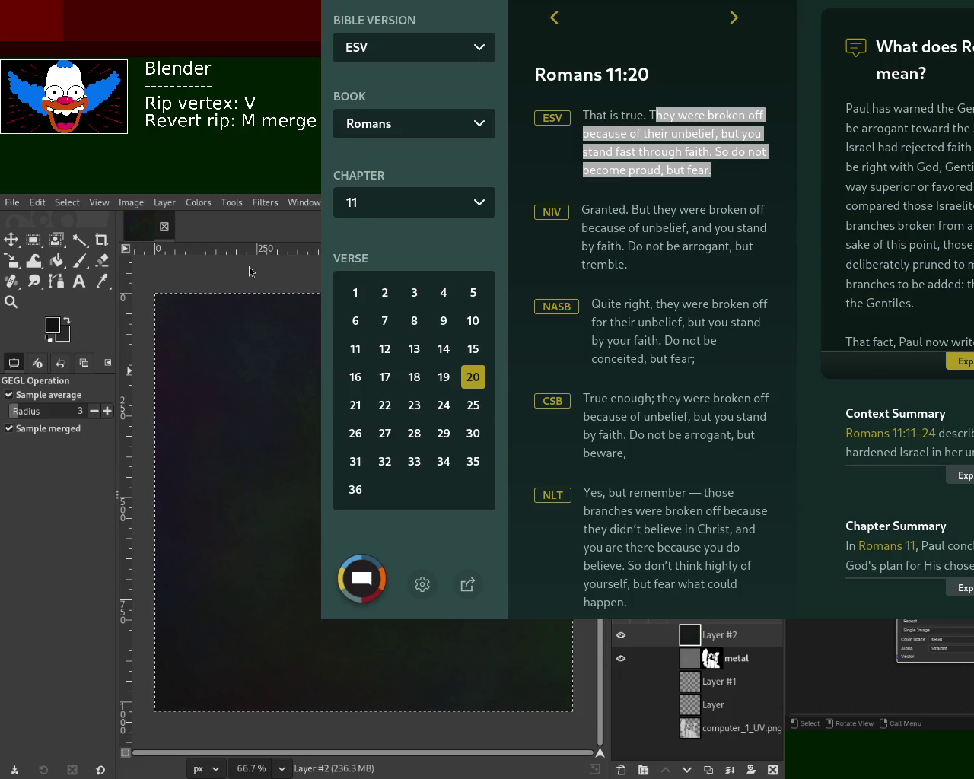
left_click_drag(713, 182, 730, 175)
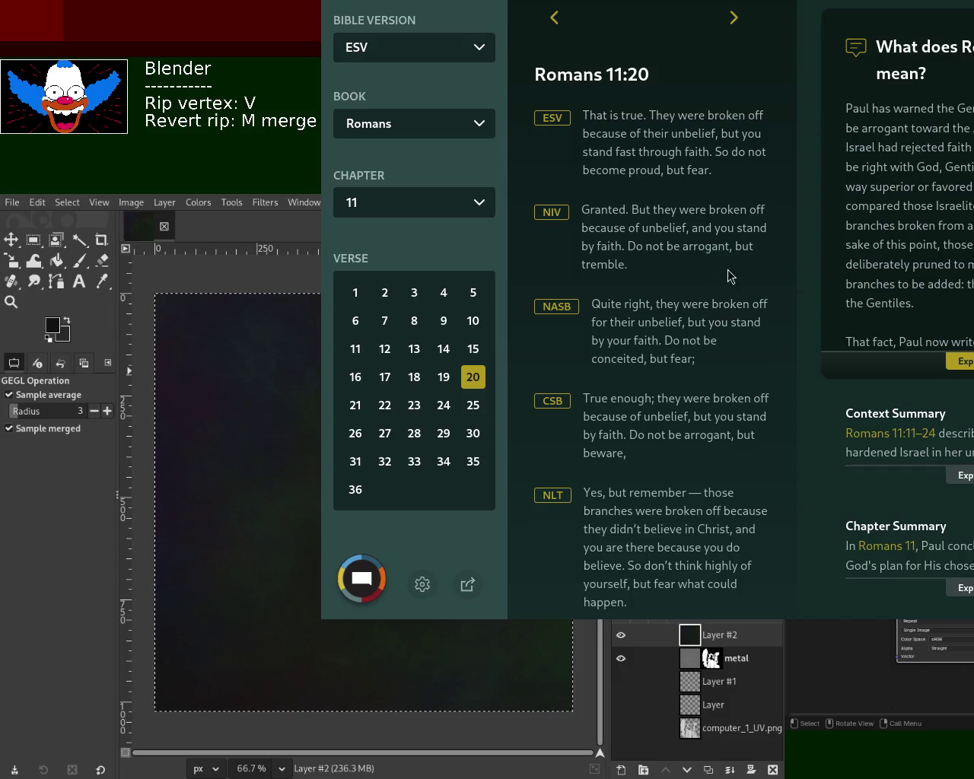
left_click(566, 22)
left_click(566, 23)
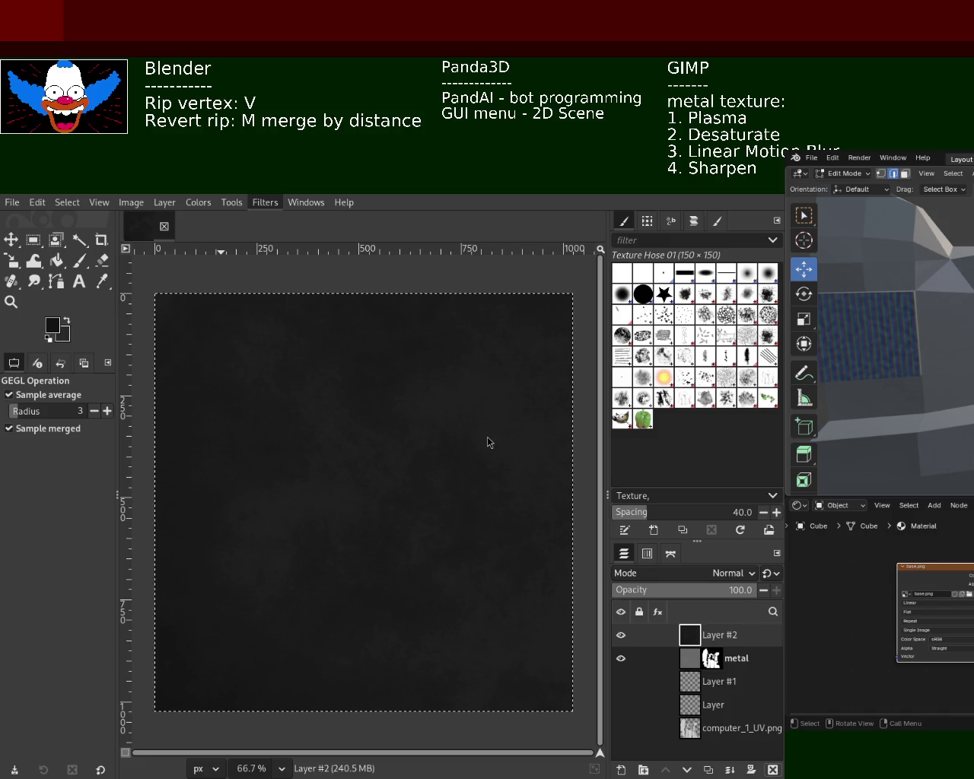
Apply a short horizontal Linear Motion Blur to Layer #2's dark grey texture.
key("shift+ctrl+f")
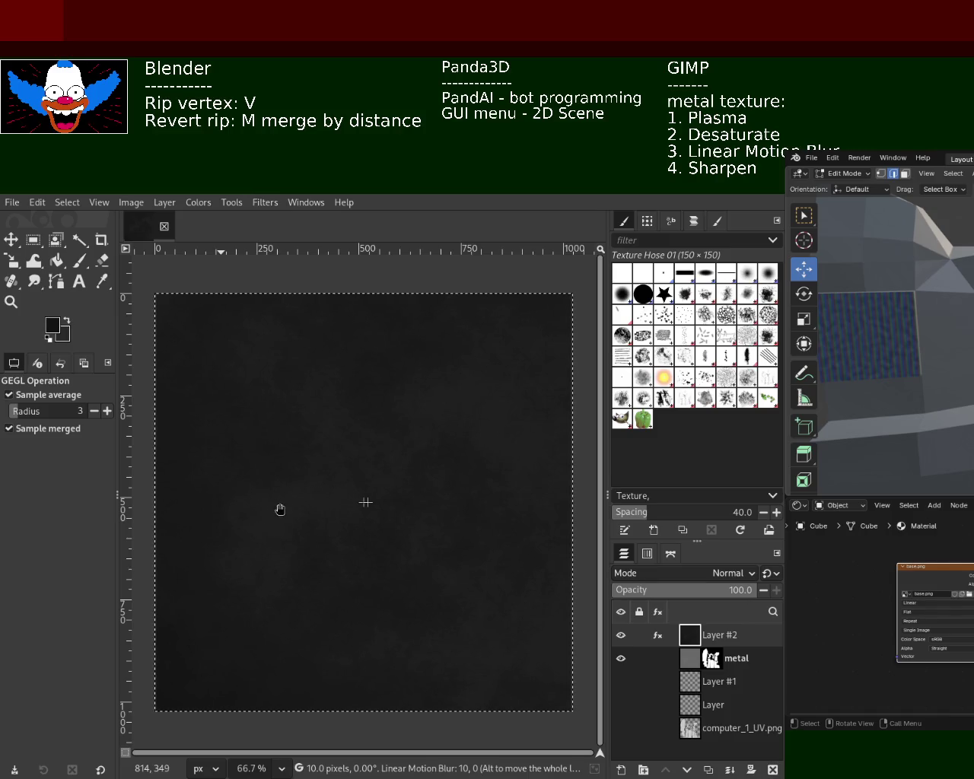
left_click_drag(279, 510, 335, 519)
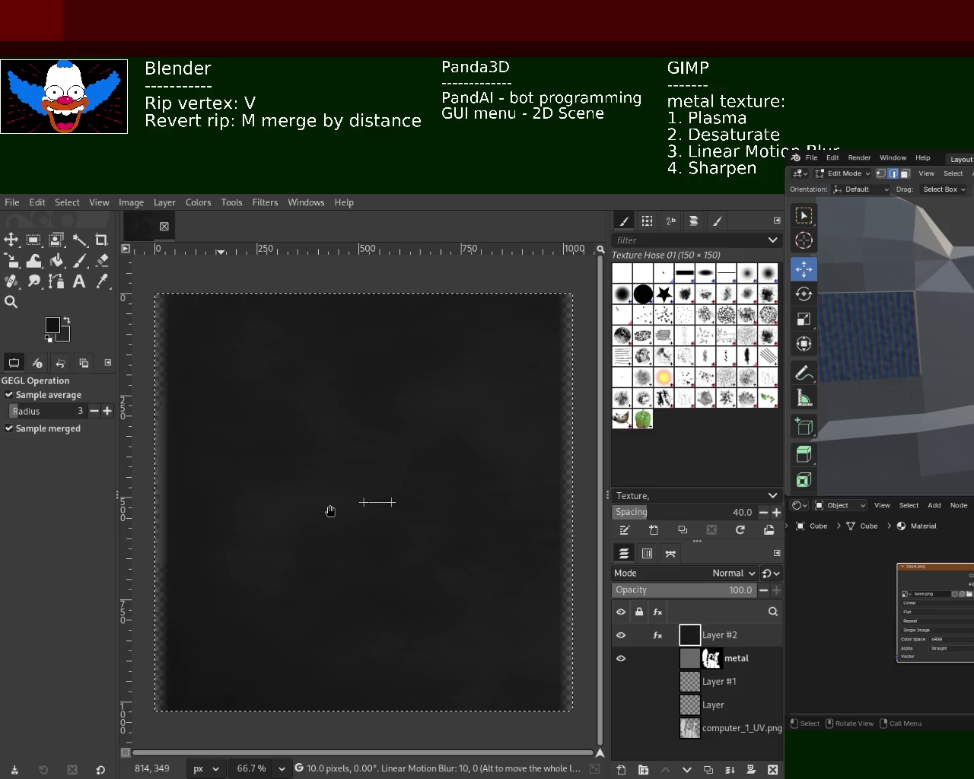
left_click_drag(335, 502, 284, 503)
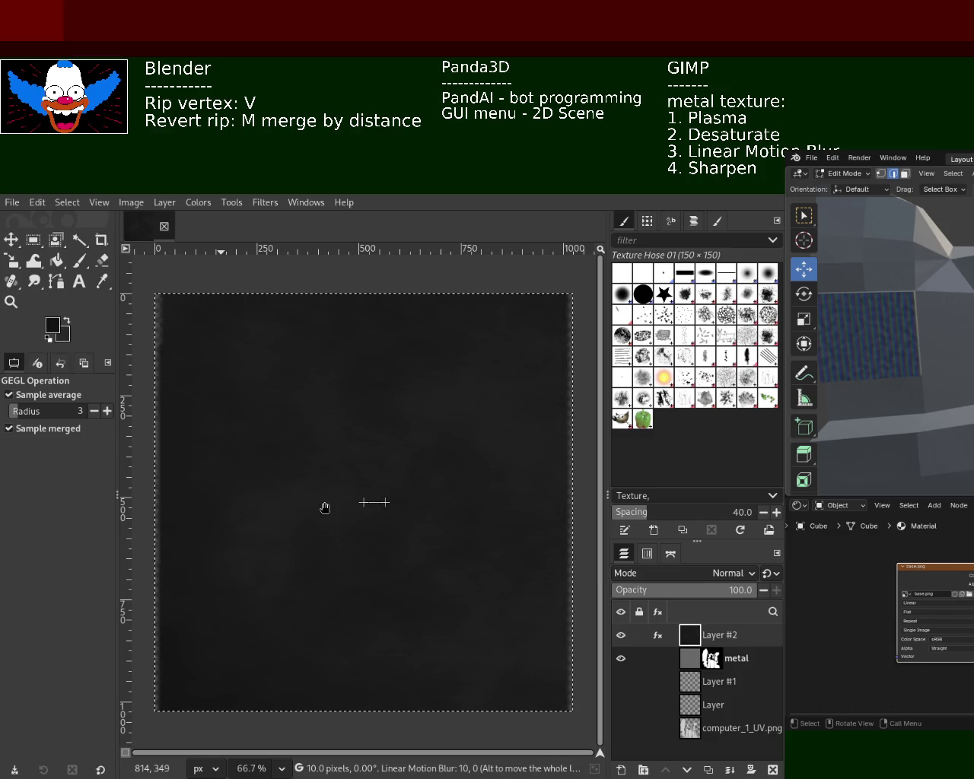
key("Return")
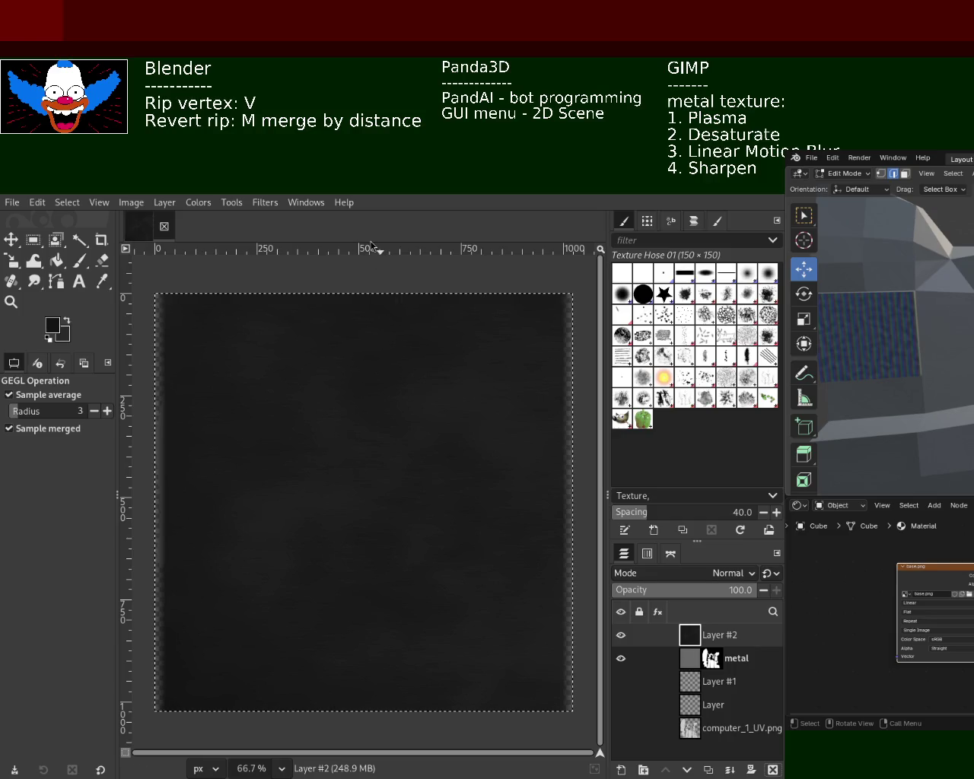
Delete Layer #3 and Layer #2 to expose the grey metal UV shapes, save base.png, and shrink GIMP.
left_click(166, 232)
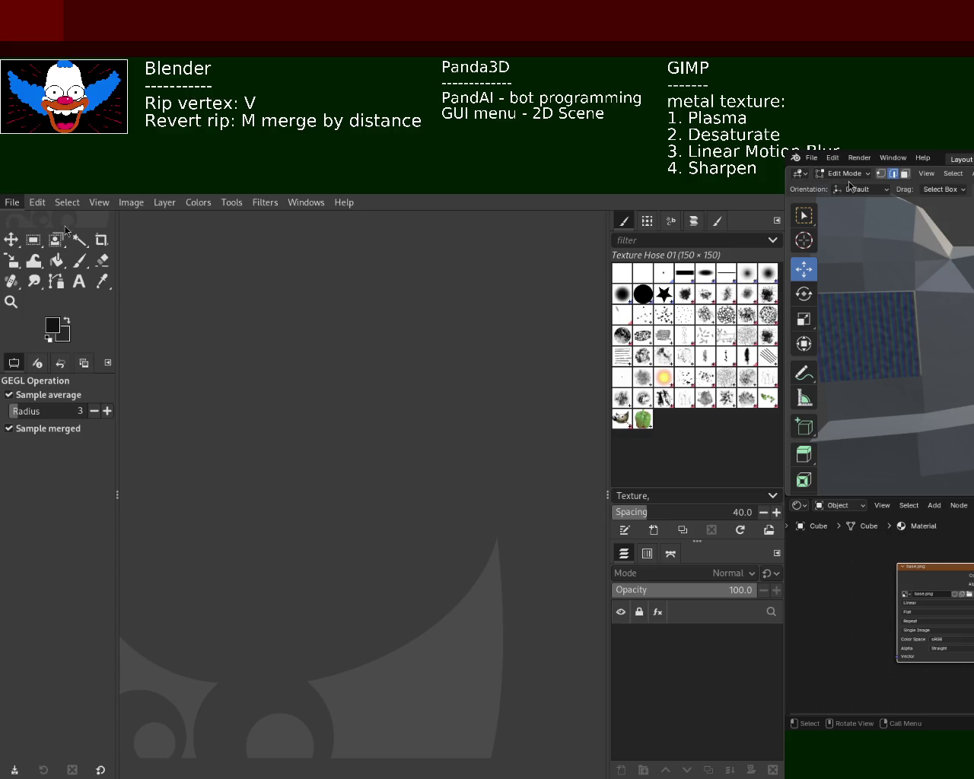
left_click(78, 261)
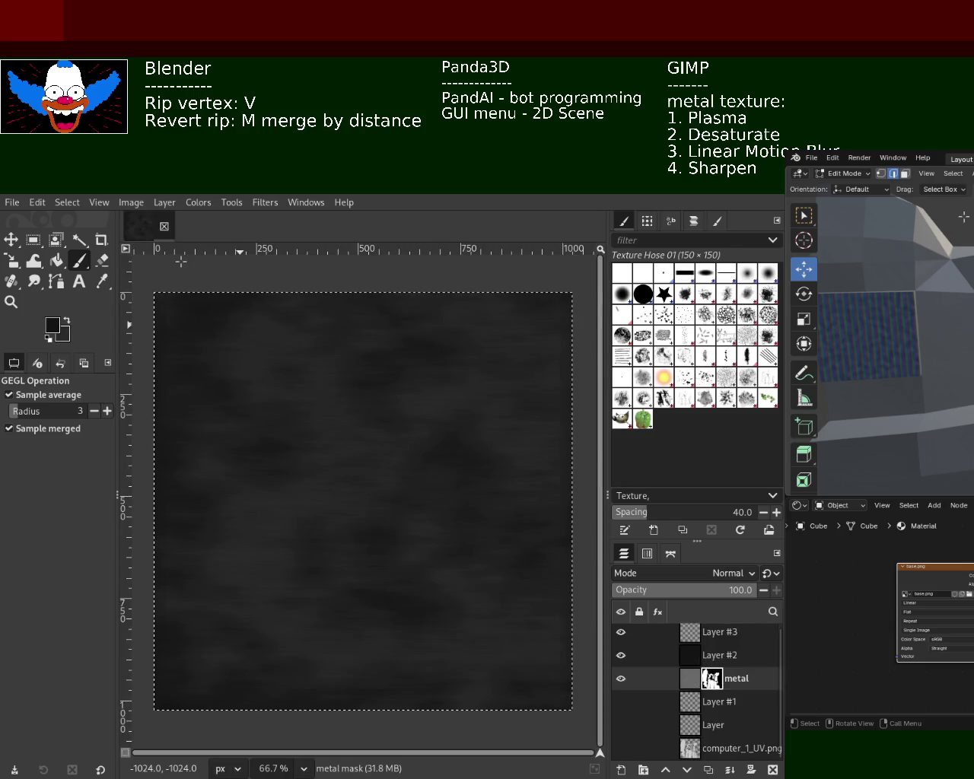
left_click(726, 632)
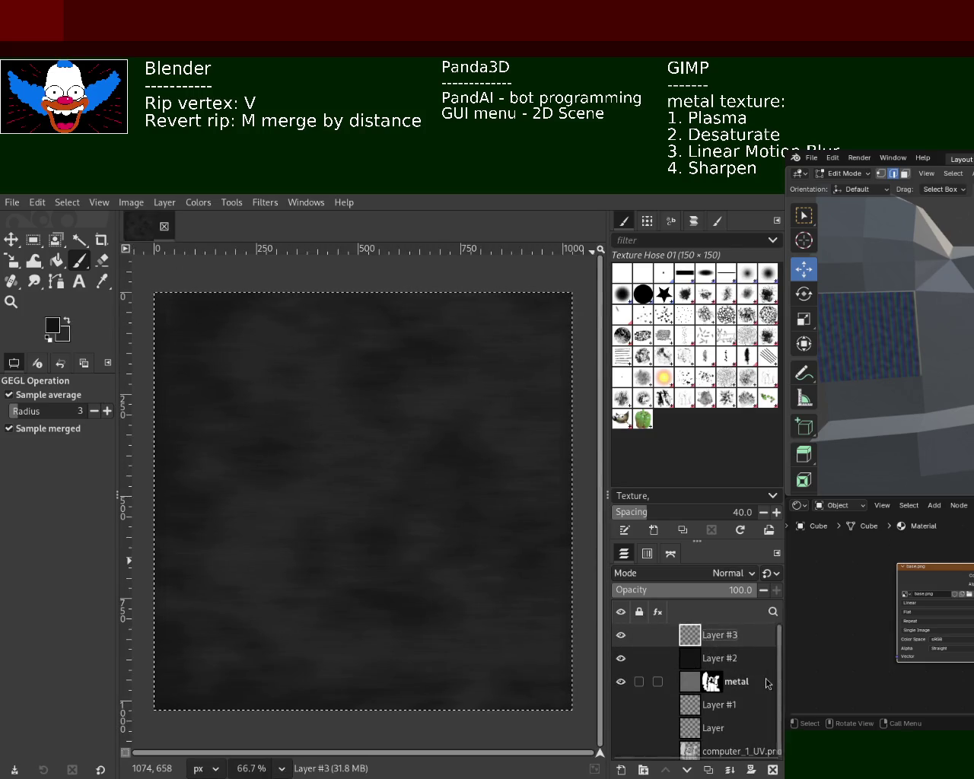
left_click(773, 770)
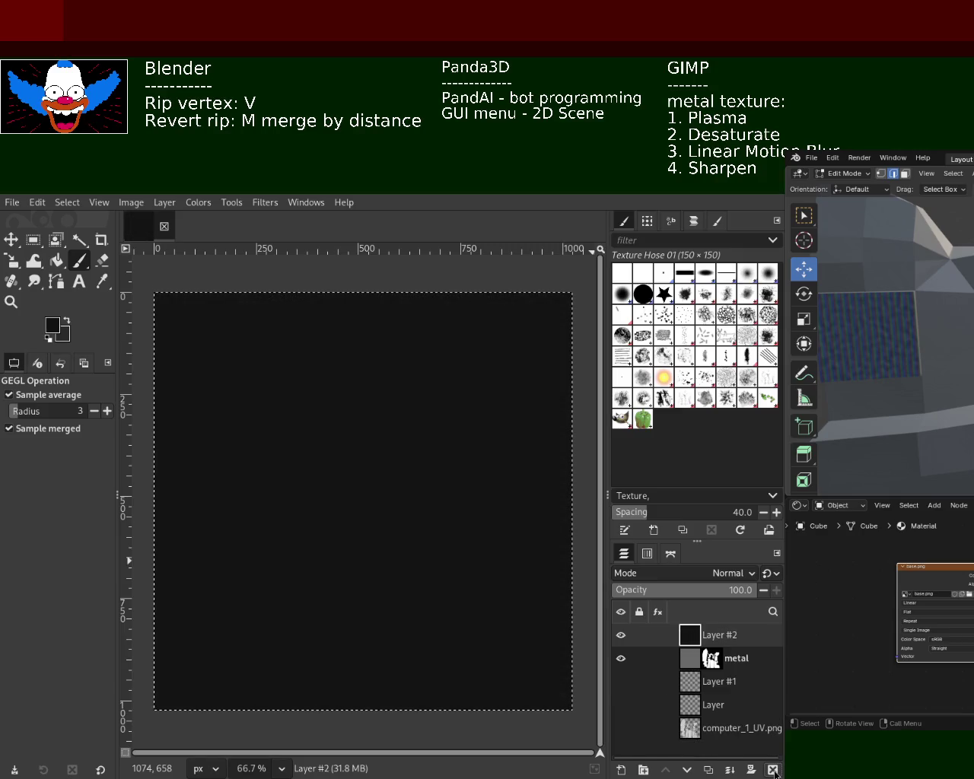
left_click(773, 770)
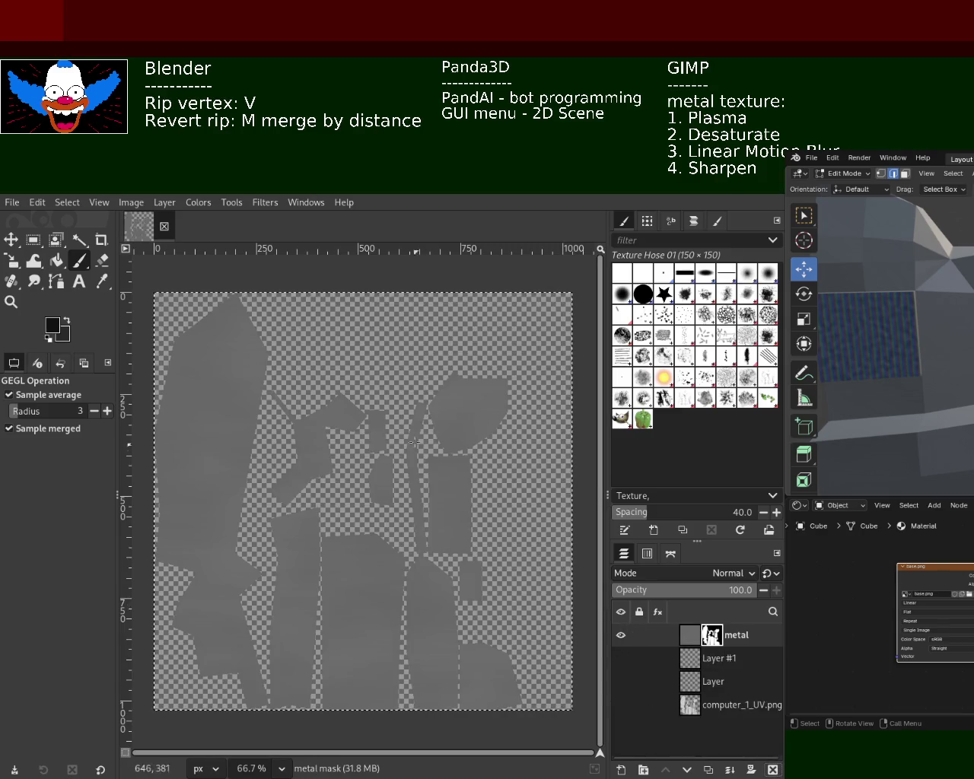
key("ctrl+s")
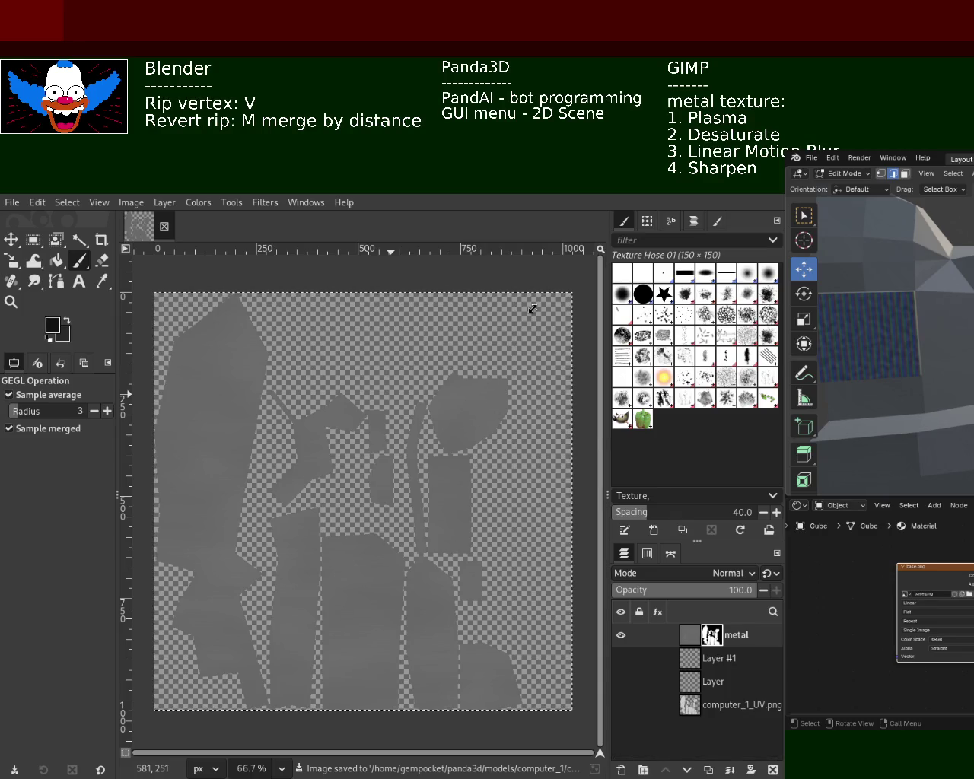
right_click_drag(533, 308, 161, 587, "alt")
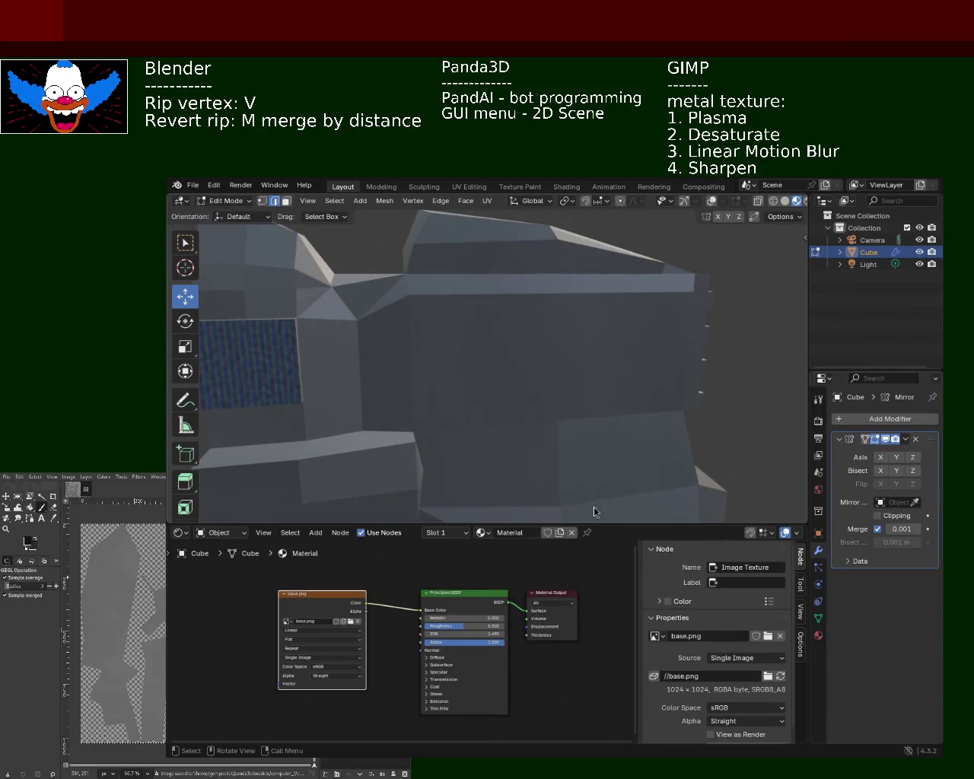
mouse_move(601, 388)
middle_mouse_down()
mouse_move(398, 378)
mouse_move(524, 374)
mouse_move(596, 406)
mouse_move(600, 337)
mouse_move(550, 365)
mouse_move(615, 402)
mouse_move(607, 361)
mouse_move(554, 363)
mouse_move(588, 391)
middle_mouse_up()
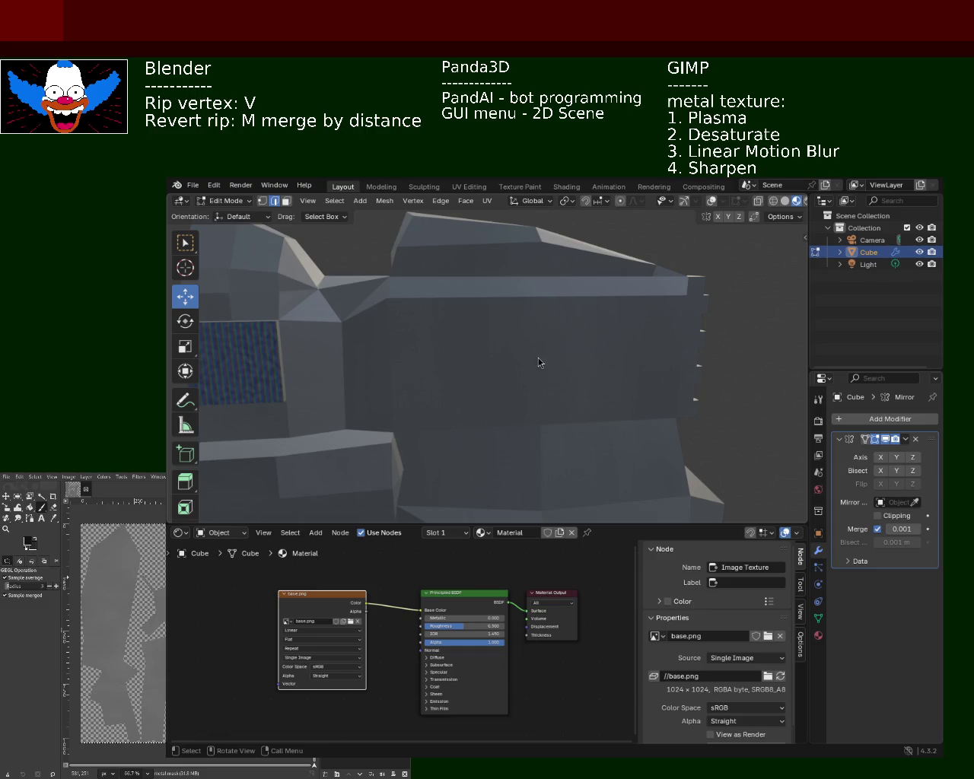
mouse_move(359, 398)
middle_mouse_down()
mouse_move(455, 348)
mouse_move(494, 370)
mouse_move(485, 371)
mouse_move(554, 370)
middle_mouse_up()
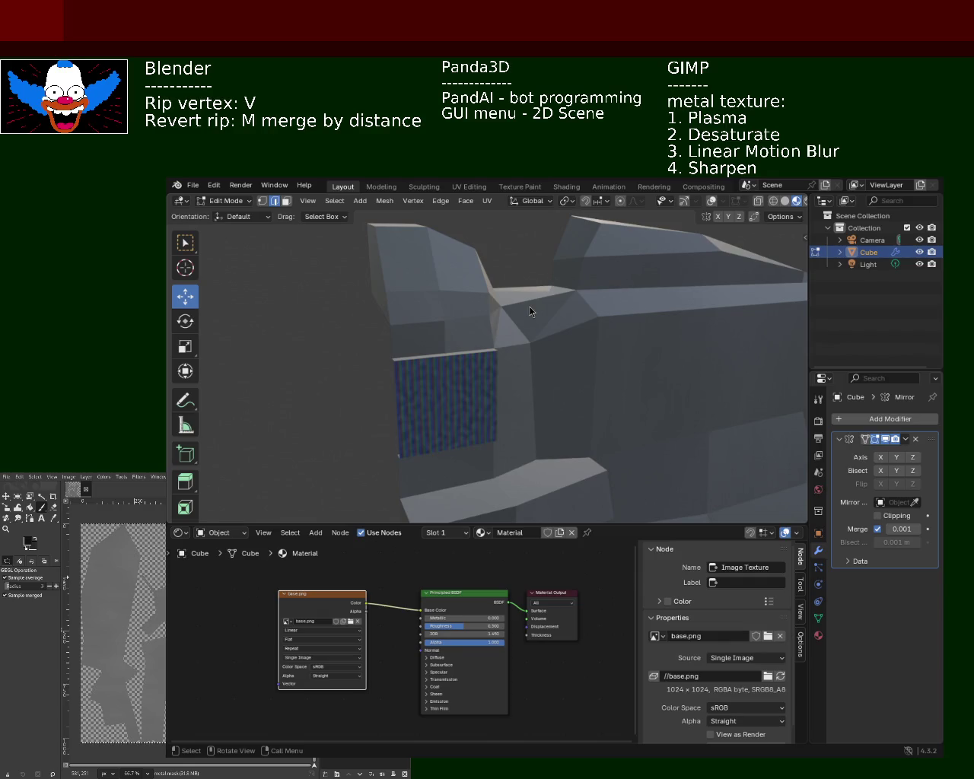
Bring the blue brushed-metal face up close and toggle the mesh between Edit and Object Mode.
mouse_move(480, 382)
middle_mouse_down()
mouse_move(457, 392)
mouse_move(477, 372)
mouse_move(540, 389)
middle_mouse_up()
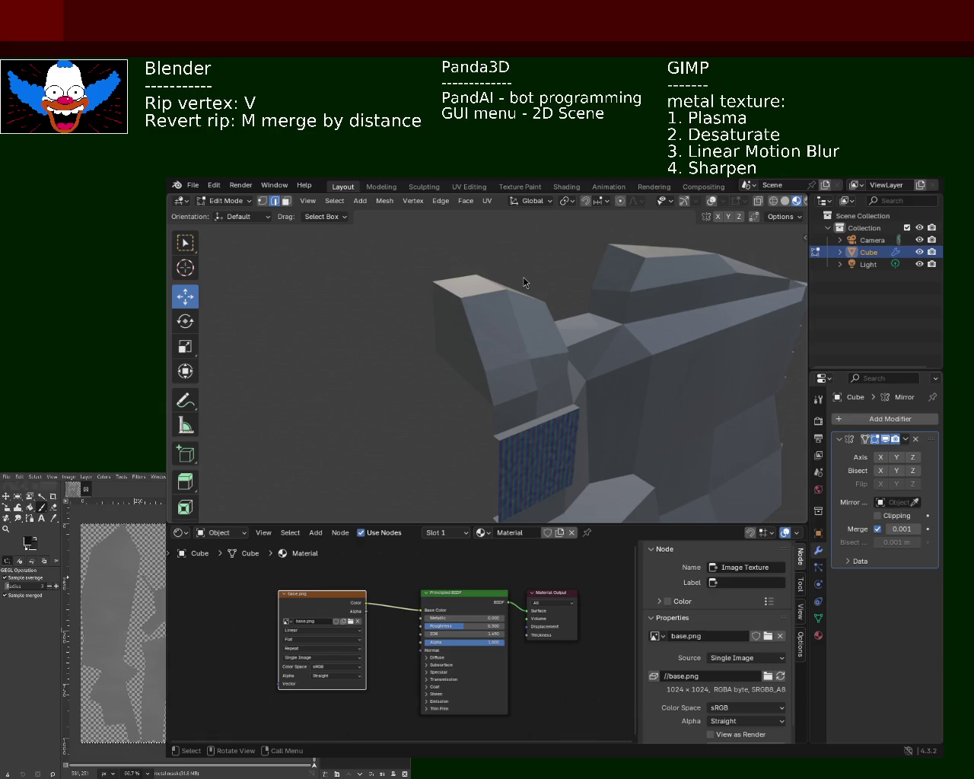
mouse_move(392, 417)
middle_mouse_down()
mouse_move(470, 396)
mouse_move(492, 370)
mouse_move(483, 372)
middle_mouse_up()
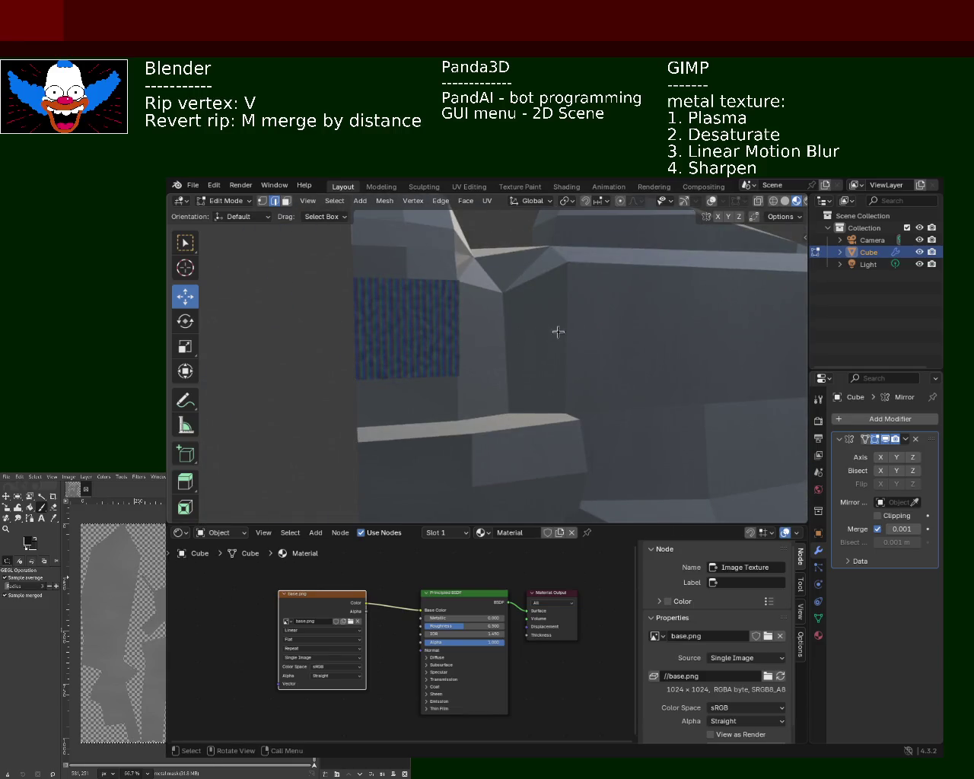
key("Tab")
key("a")
key("Tab")
mouse_move(561, 382)
middle_mouse_down()
mouse_move(621, 446)
mouse_move(581, 363)
mouse_move(526, 385)
mouse_move(548, 413)
mouse_move(578, 418)
mouse_move(543, 413)
mouse_move(574, 408)
middle_mouse_up()
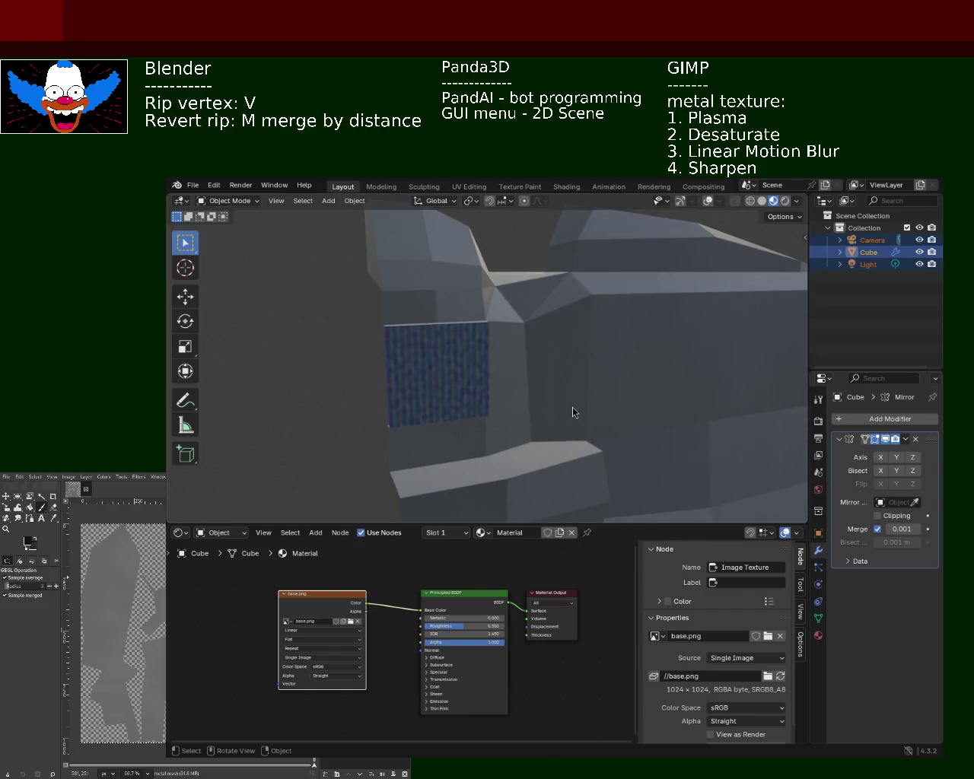
Turn the viewport gizmos and overlays back on so the red seam edges show.
left_click(684, 201)
left_click(710, 201)
mouse_move(613, 311)
middle_mouse_down()
mouse_move(586, 342)
mouse_move(563, 347)
middle_mouse_up()
Select only the blue base.png-textured face and orbit around it.
key("alt+a")
key("a")
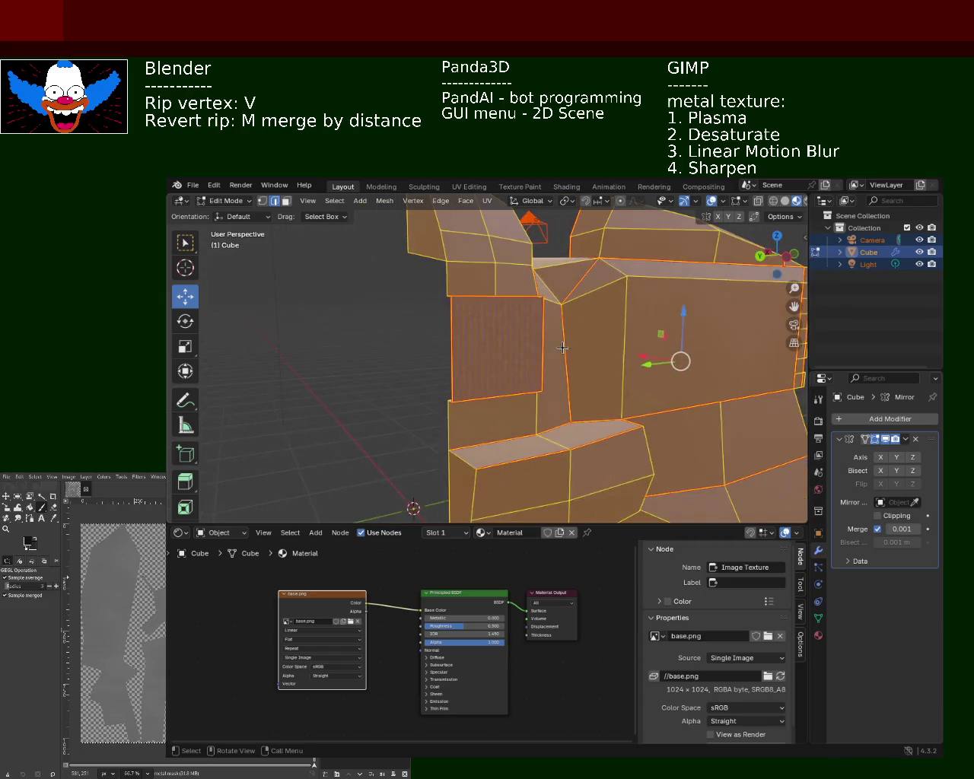
left_click(499, 354)
key("alt+a")
left_click(486, 311)
mouse_move(487, 311)
middle_mouse_down()
mouse_move(576, 398)
mouse_move(537, 388)
middle_mouse_up()
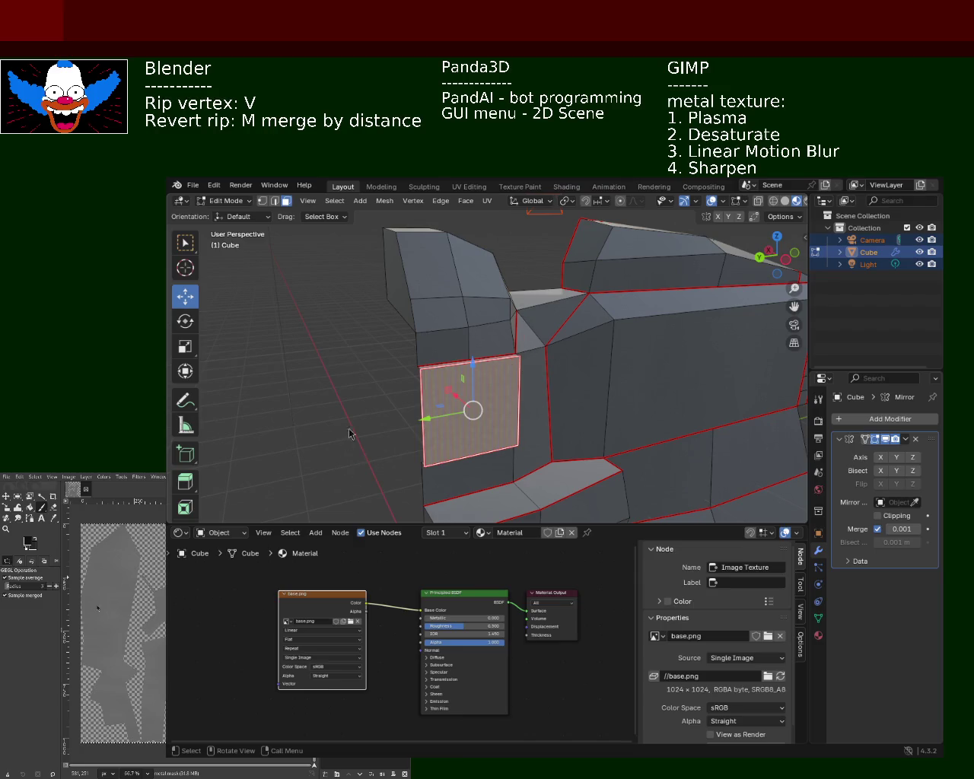
left_click(584, 391)
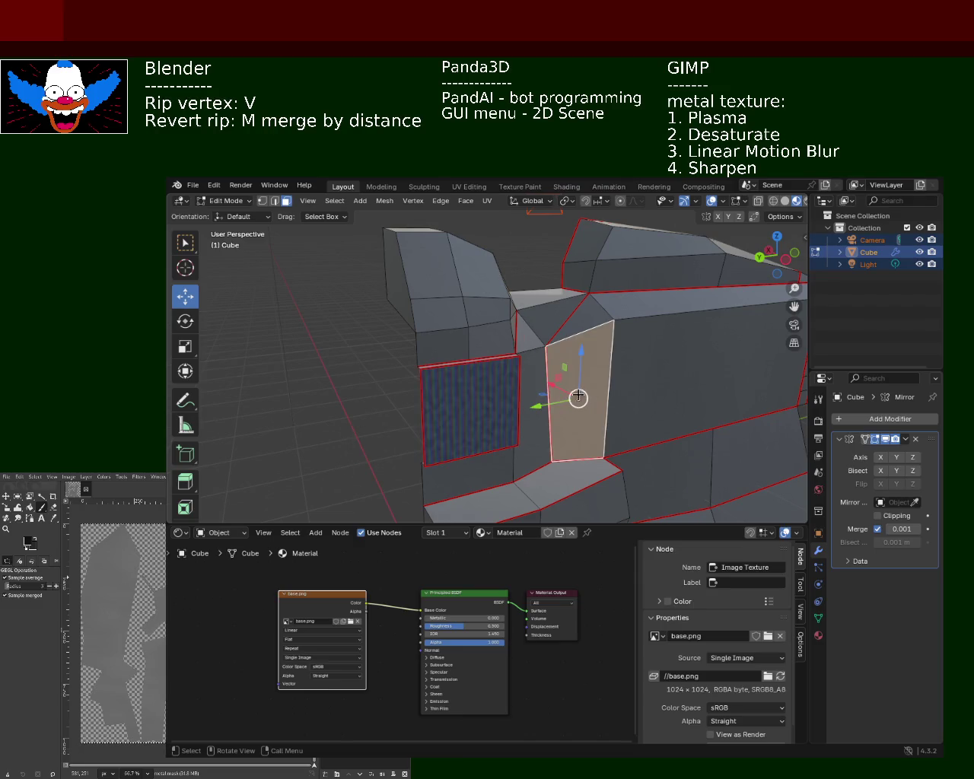
mouse_move(603, 365)
middle_mouse_down()
mouse_move(687, 414)
mouse_move(550, 355)
middle_mouse_up()
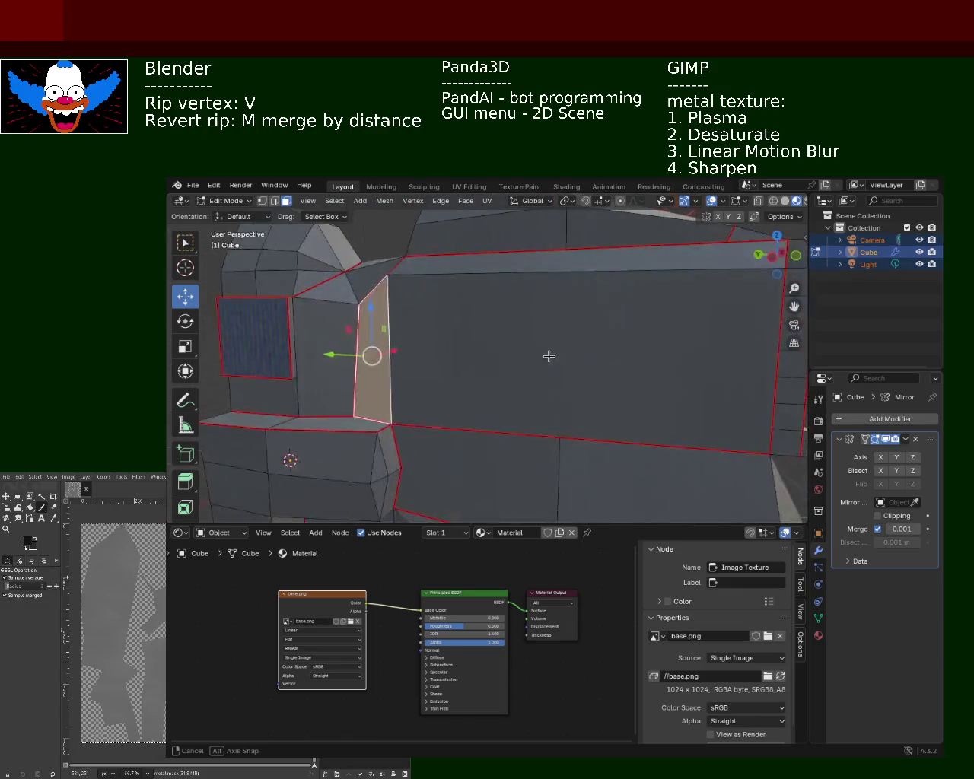
scroll(549, 378, "down", 3)
scroll(561, 343, "up", 2)
scroll(617, 350, "up", 2)
mouse_move(617, 350)
middle_mouse_down()
mouse_move(510, 365)
mouse_move(486, 358)
mouse_move(637, 363)
mouse_move(506, 380)
mouse_move(433, 357)
mouse_move(454, 337)
mouse_move(470, 358)
mouse_move(455, 342)
mouse_move(518, 353)
mouse_move(480, 379)
mouse_move(536, 347)
middle_mouse_up()
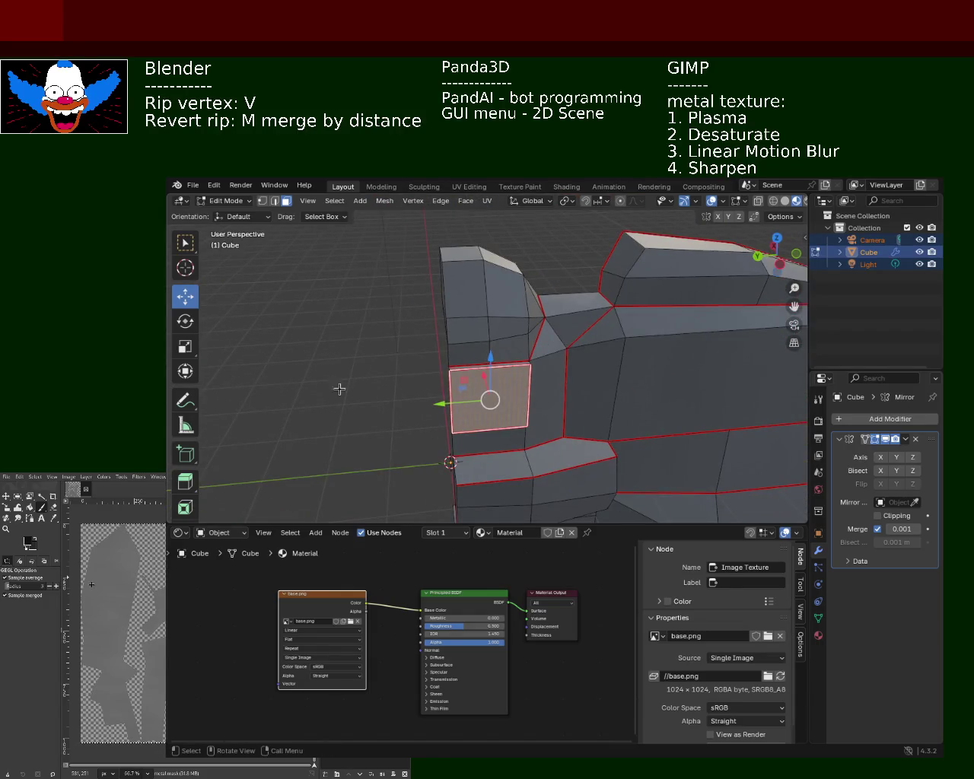
left_click(384, 377)
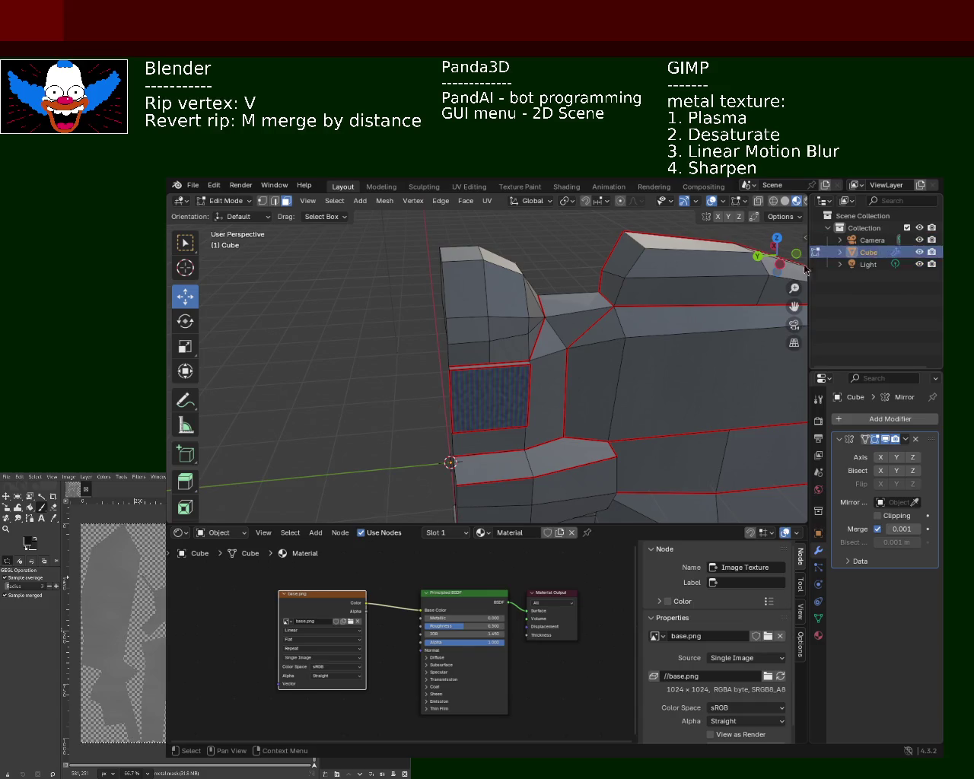
left_click(486, 398)
mouse_move(487, 398)
middle_mouse_down()
mouse_move(572, 358)
mouse_move(491, 380)
mouse_move(528, 365)
mouse_move(548, 376)
middle_mouse_up()
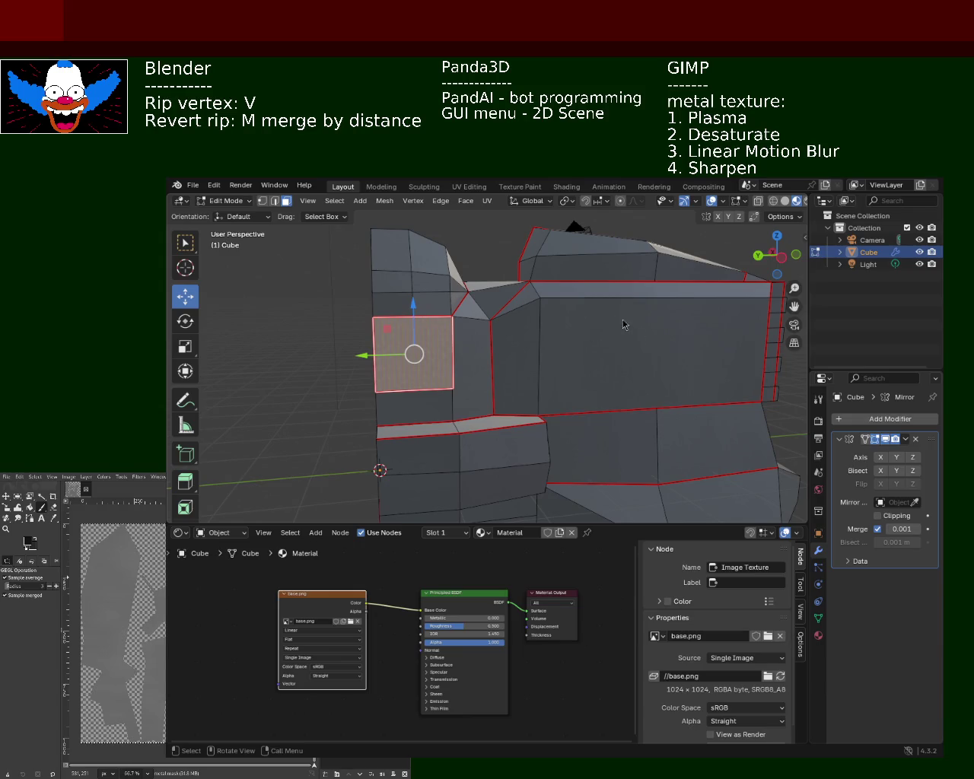